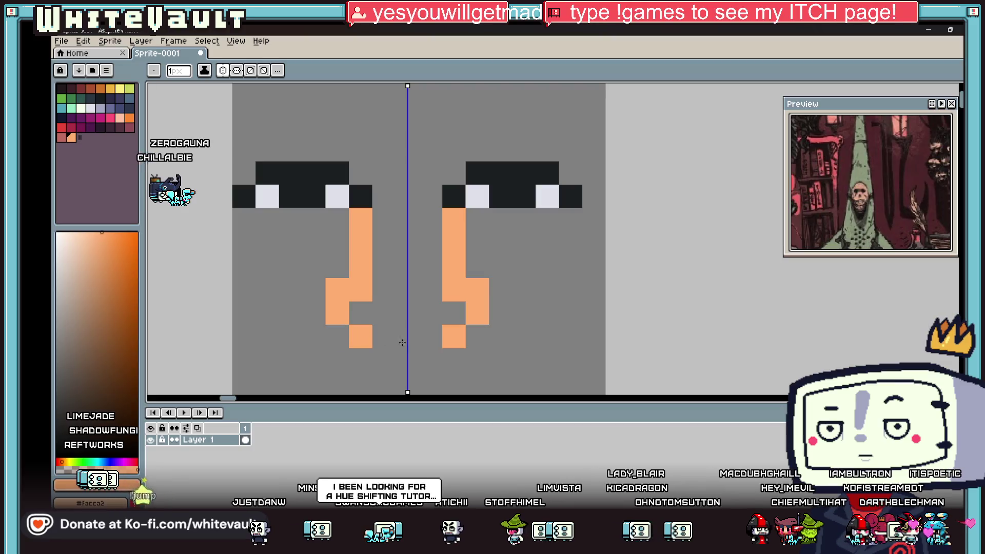
Close the nose outline and fill the nose interior with solid orange.
drag(361, 173, 360, 155)
click(406, 126)
key(g)
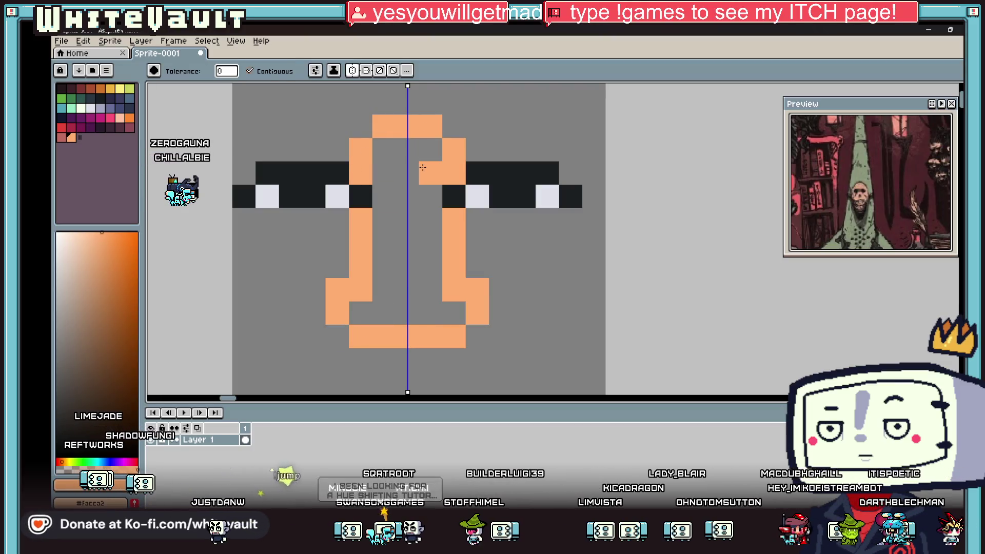
click(395, 231)
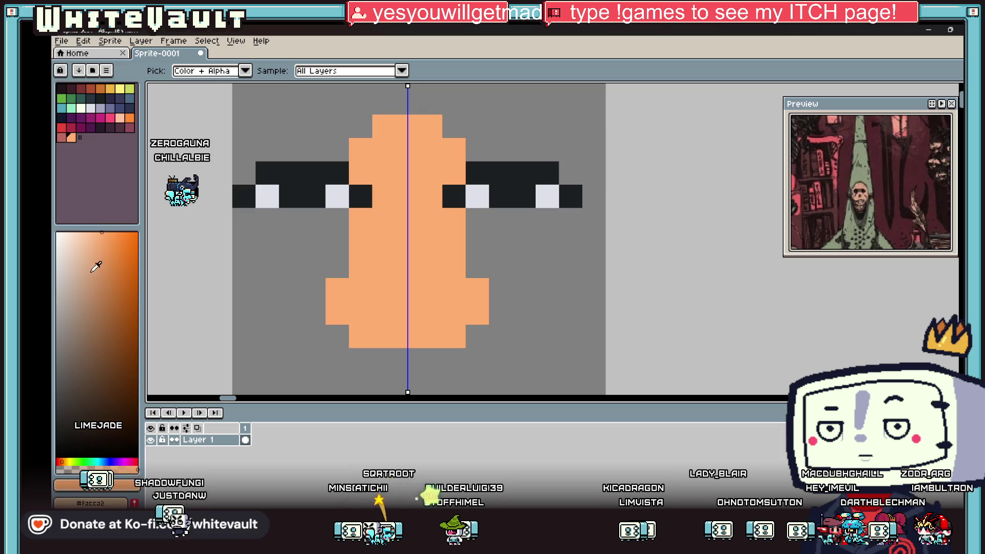
Paint a mirrored red-pink block over the lower nose and nose tip.
click(110, 118)
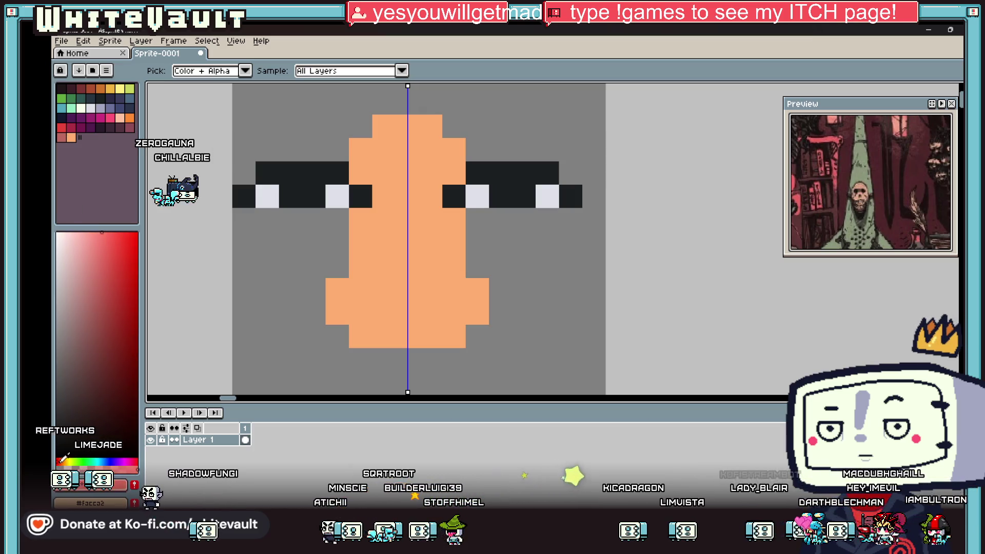
key(b)
click(395, 234)
drag(396, 233, 421, 222)
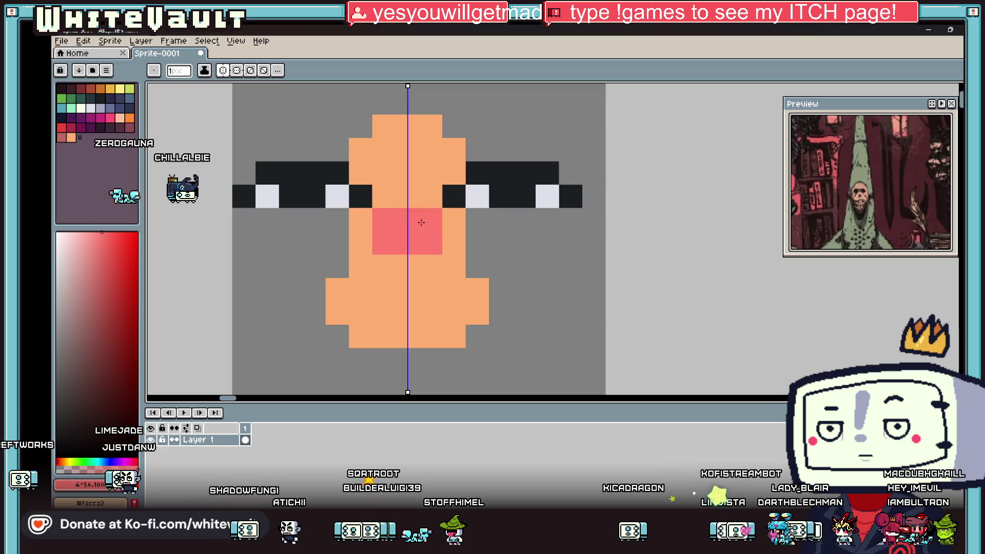
mouse_move(368, 269)
mouse_down()
mouse_move(389, 314)
mouse_move(408, 275)
mouse_move(430, 268)
mouse_up()
click(369, 291)
Sample the orange skin colour from the face.
key(i)
scroll(377, 287, down, 2)
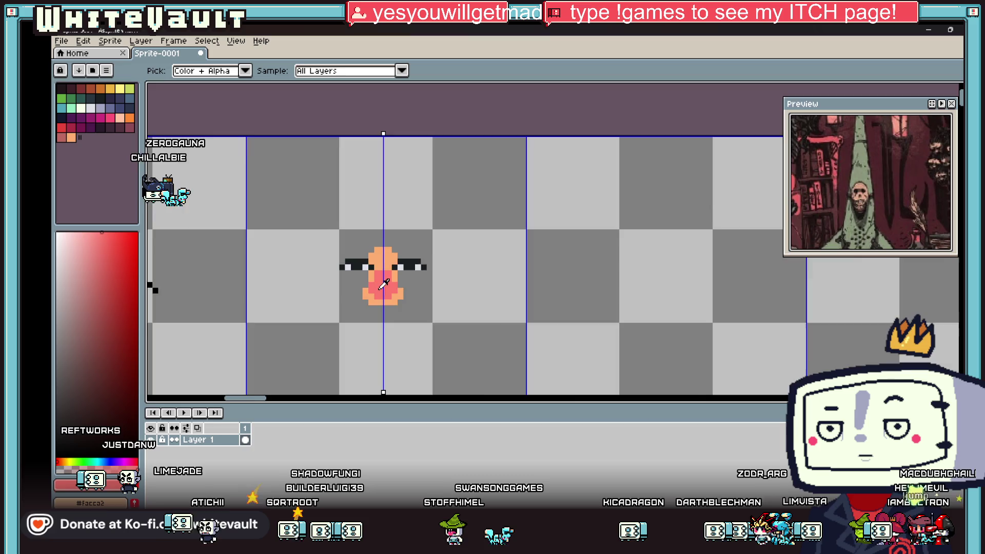
scroll(383, 283, up, 1)
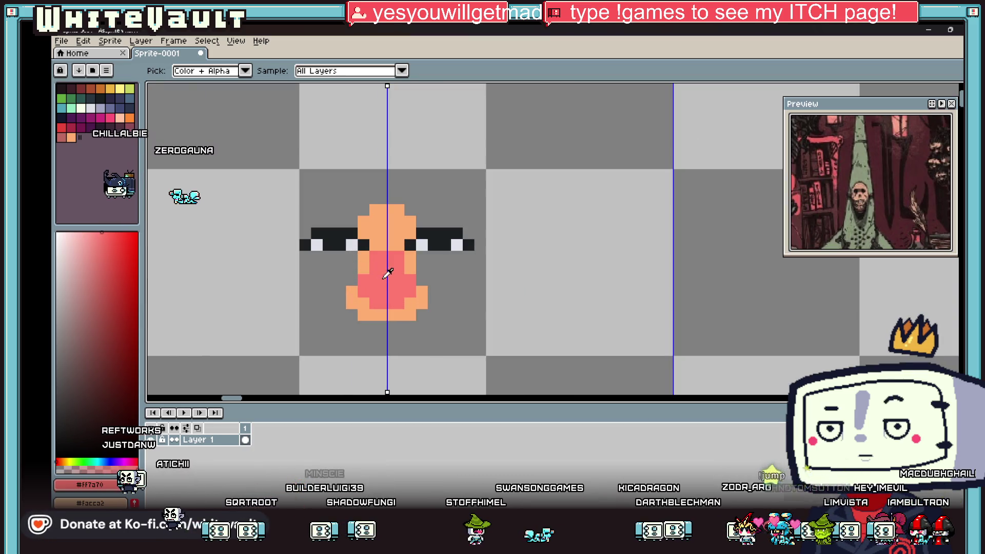
key(b)
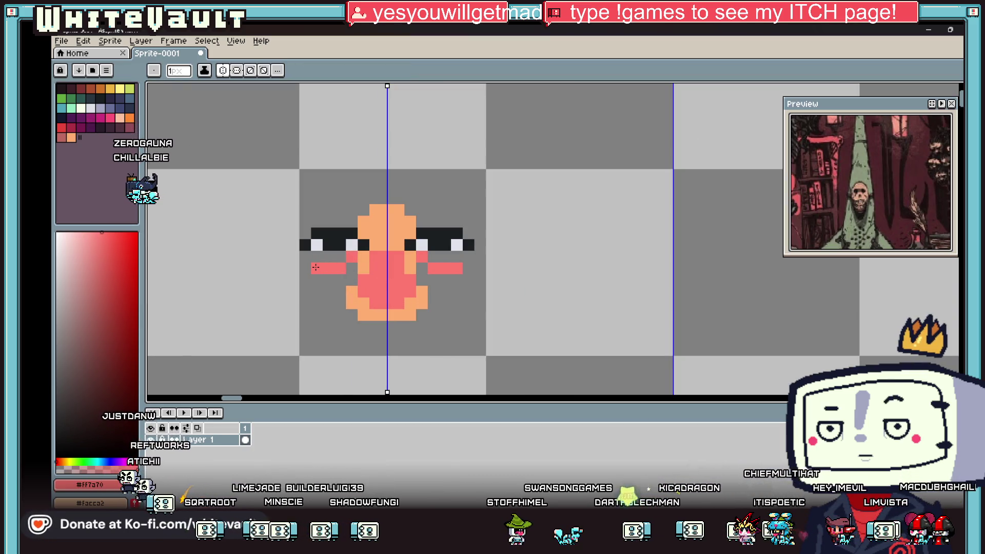
key(i)
click(361, 259)
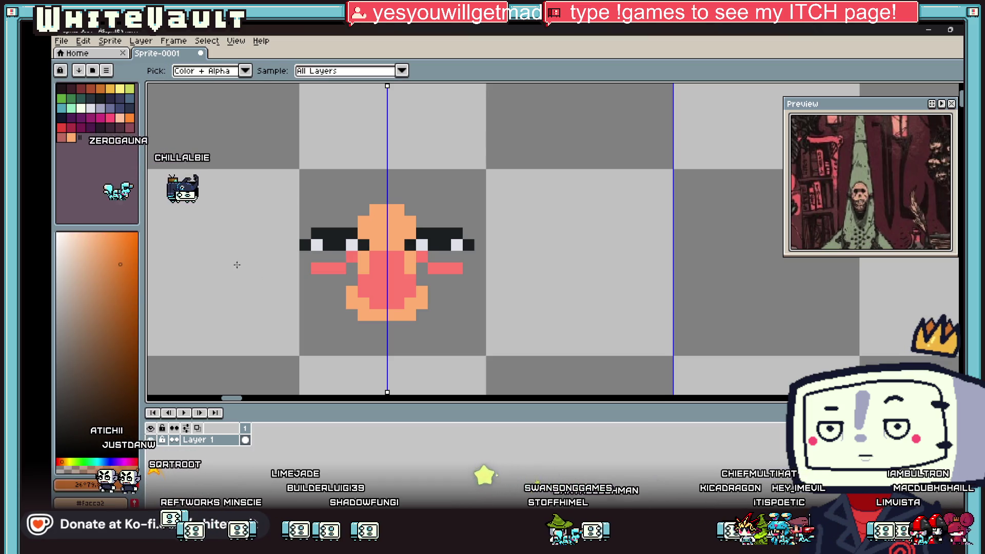
Add an orange pixel at each outer eye corner.
key(b)
scroll(313, 254, down, 2)
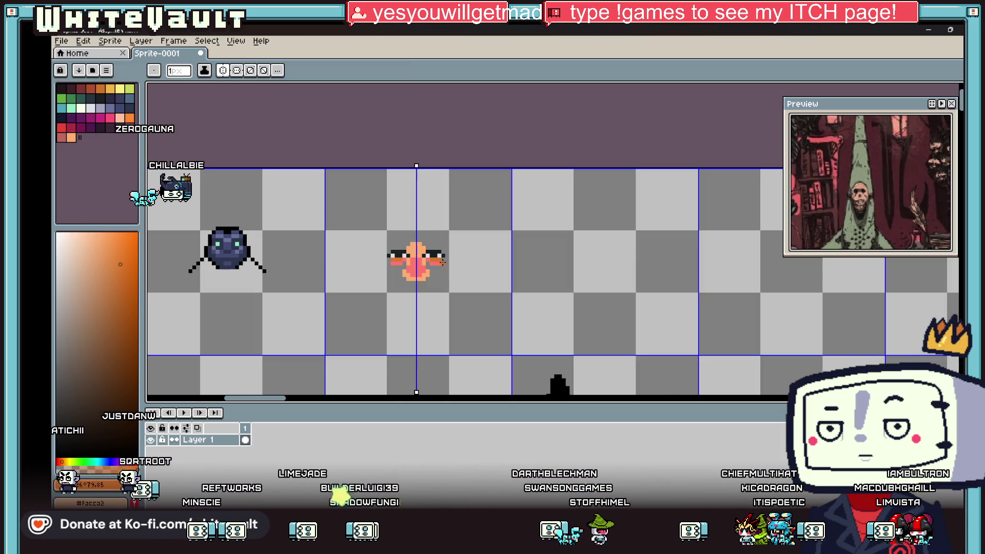
scroll(447, 248, up, 2)
click(433, 255)
Draw mirrored black eyebrows above the eyes using the sampled eye colour.
key(i)
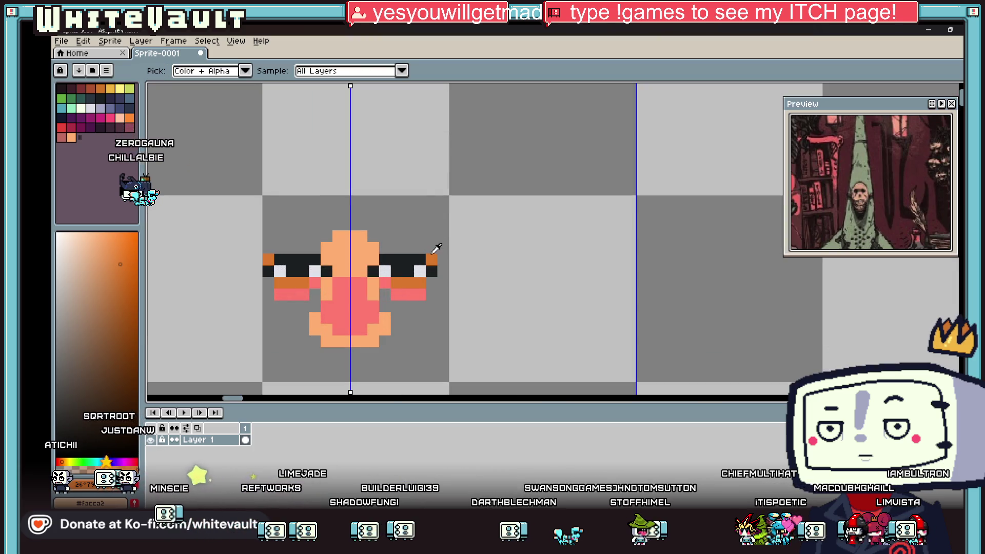
click(399, 254)
key(b)
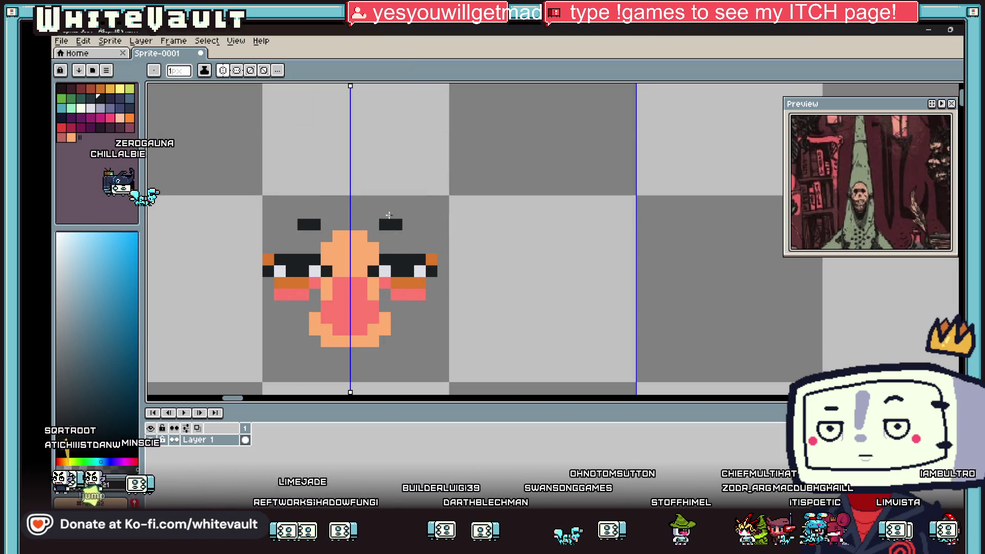
drag(389, 215, 424, 212)
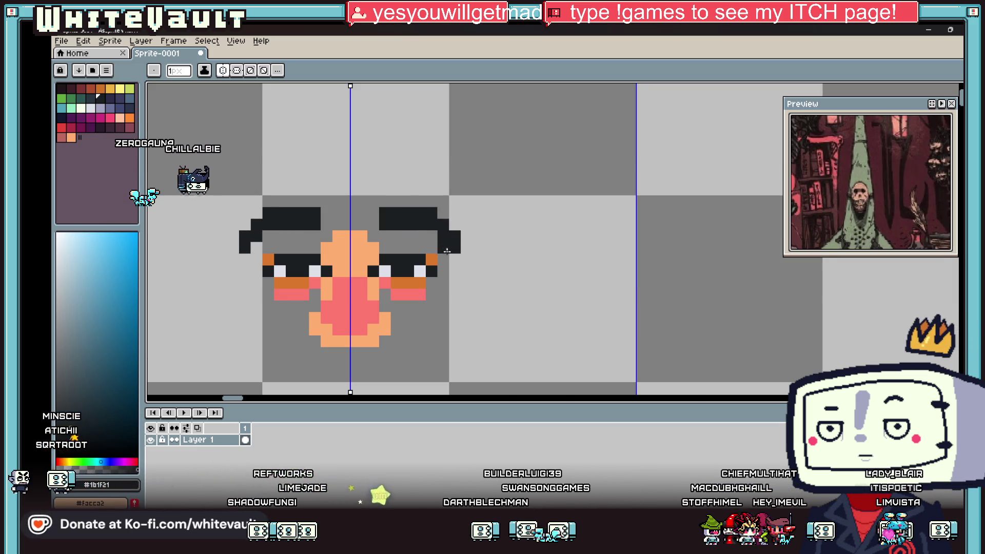
scroll(446, 250, down, 3)
scroll(414, 270, up, 2)
Draw a dark mouth line under the nose.
key(i)
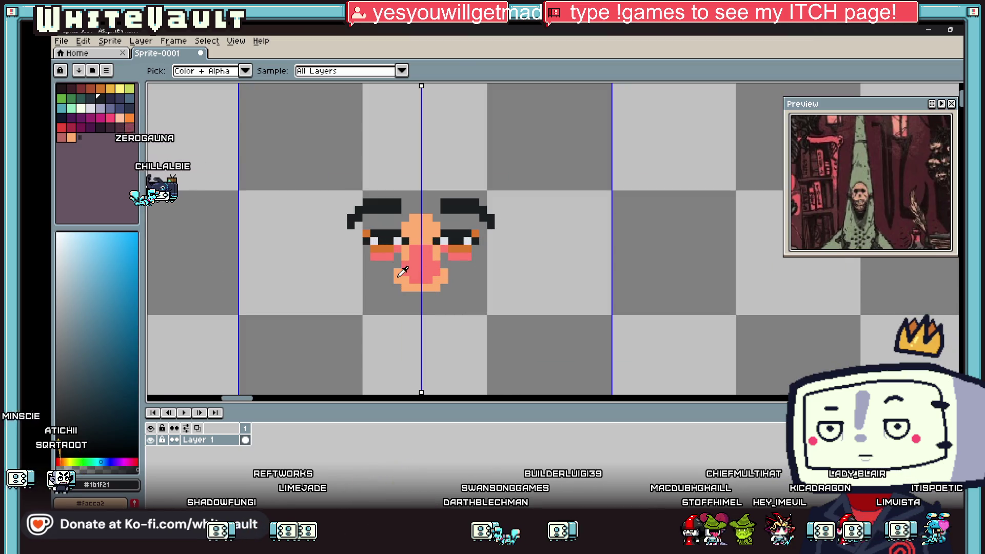
scroll(403, 271, up, 1)
key(b)
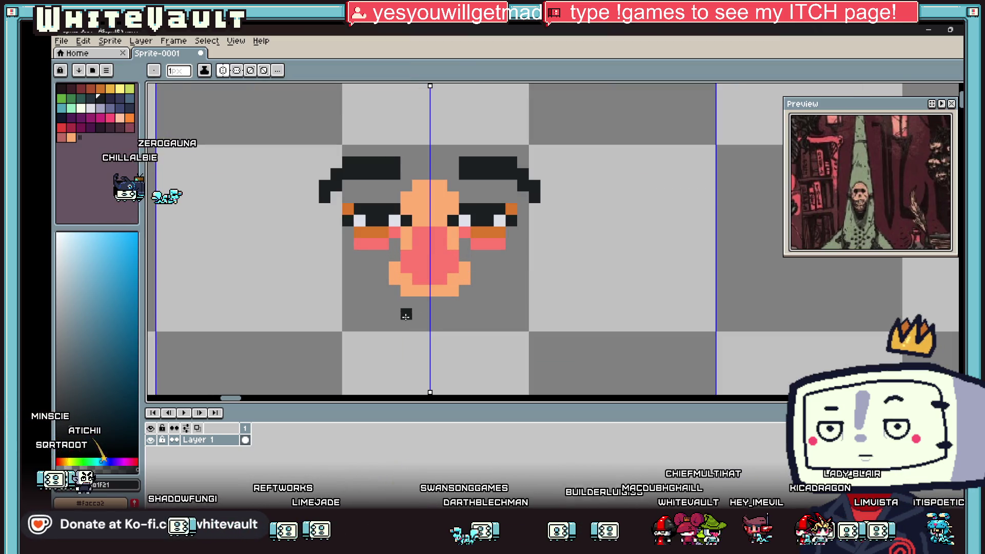
drag(429, 315, 443, 315)
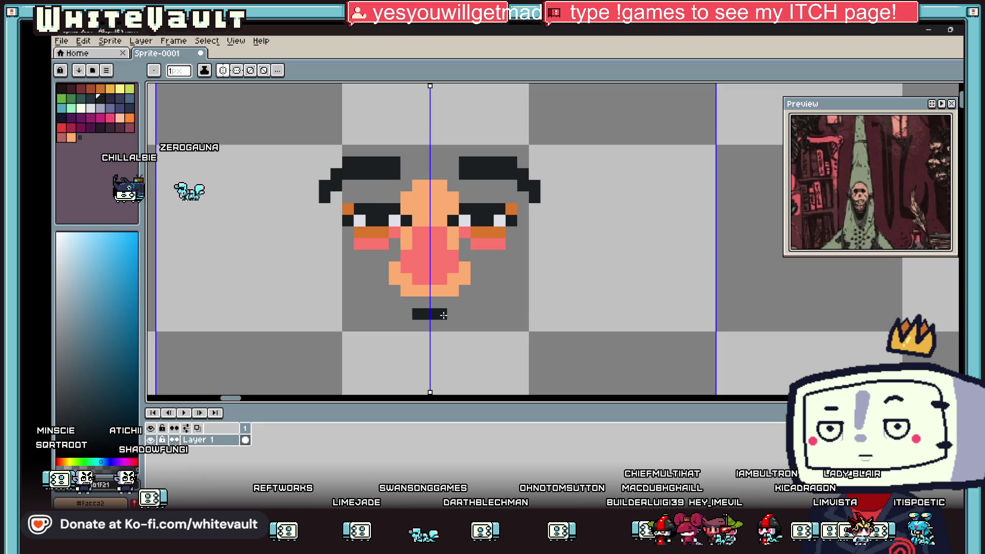
Add orange mouth corners, an orange lip row below, and an orange cheek dot.
alt+click(482, 233)
click(453, 314)
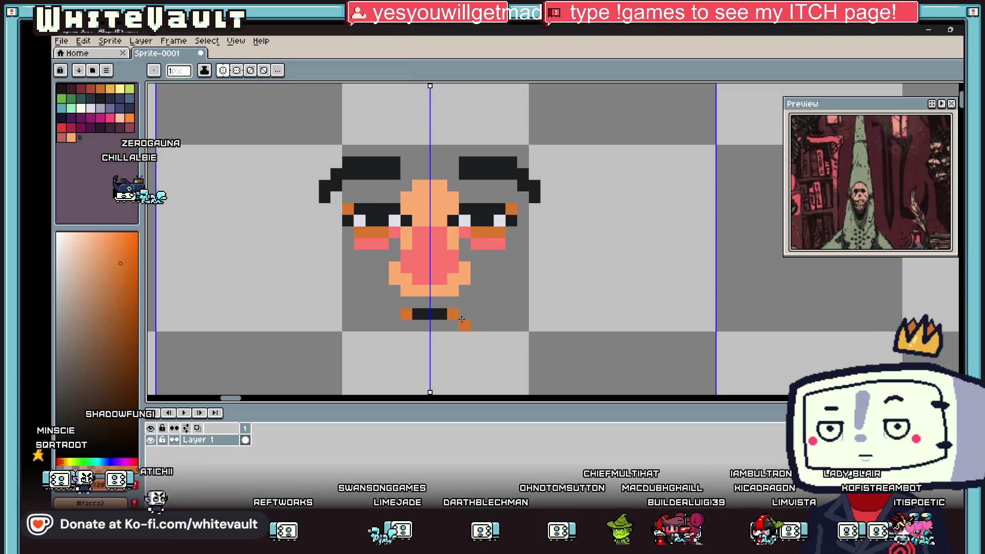
drag(462, 320, 429, 324)
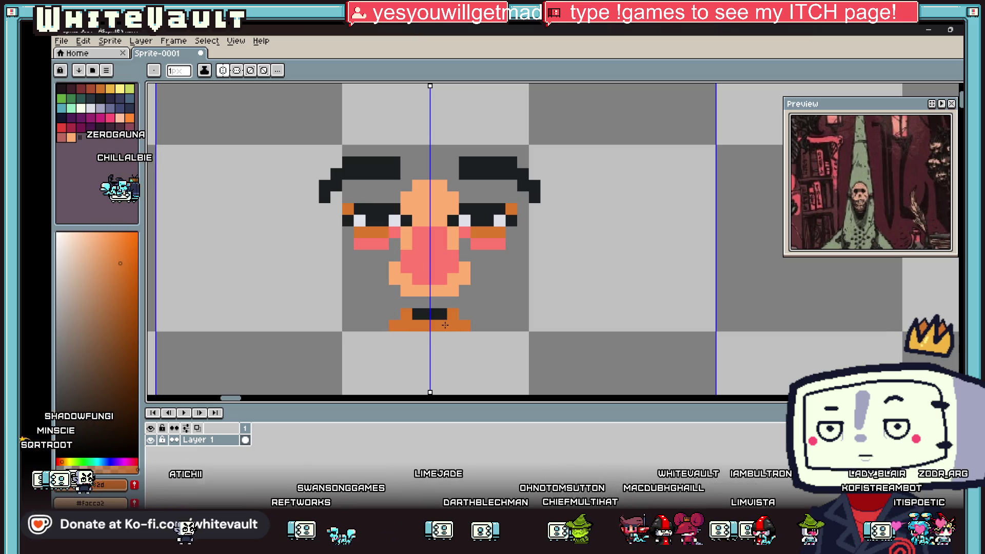
scroll(444, 324, down, 3)
scroll(451, 267, up, 4)
click(451, 267)
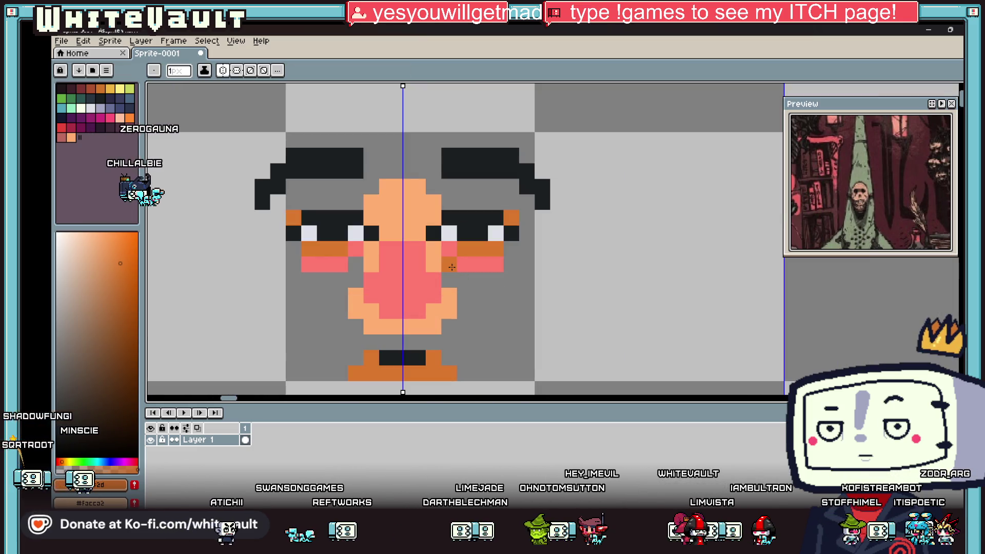
scroll(452, 266, down, 3)
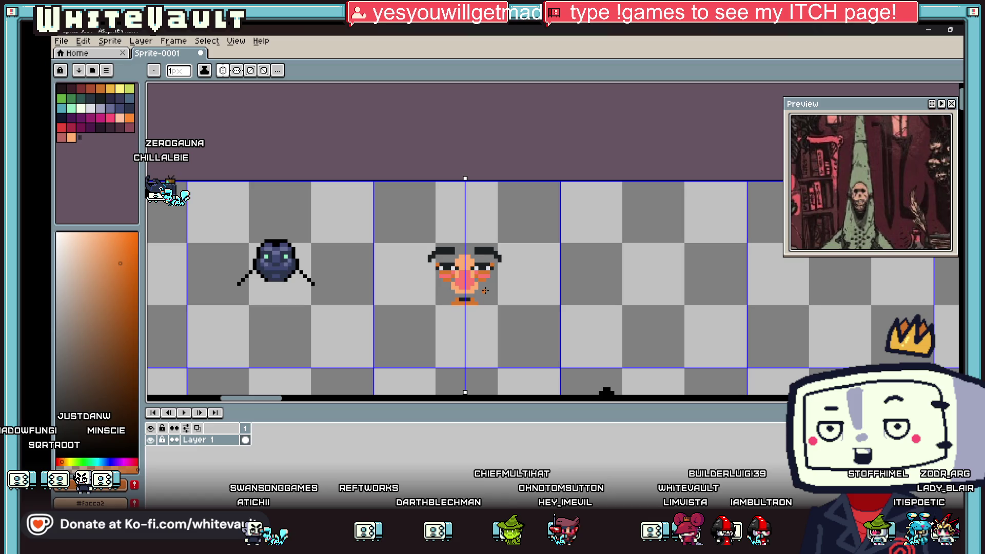
Paint skin-coloured columns and a top row to extend the forehead.
key(i)
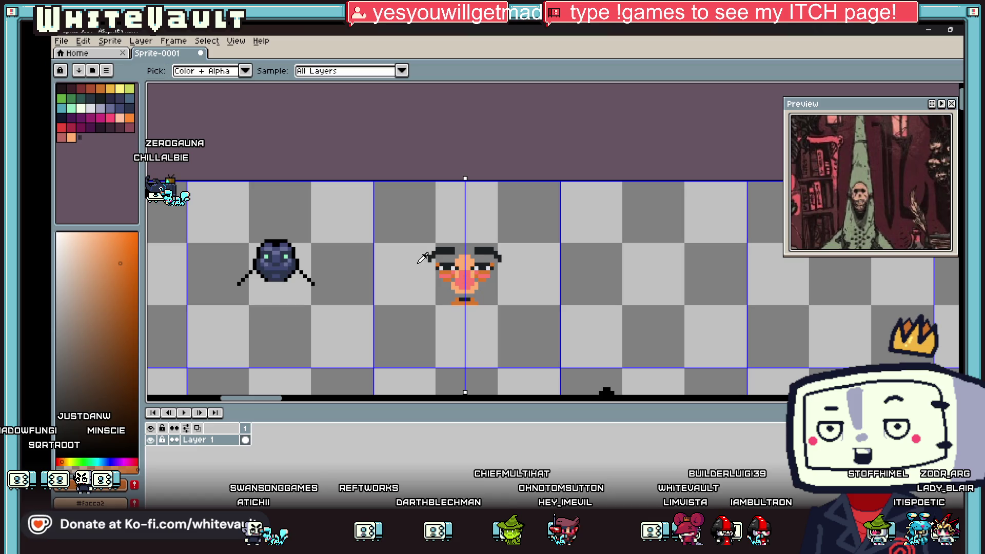
click(467, 264)
scroll(468, 264, up, 5)
key(b)
drag(432, 205, 431, 238)
drag(493, 200, 493, 238)
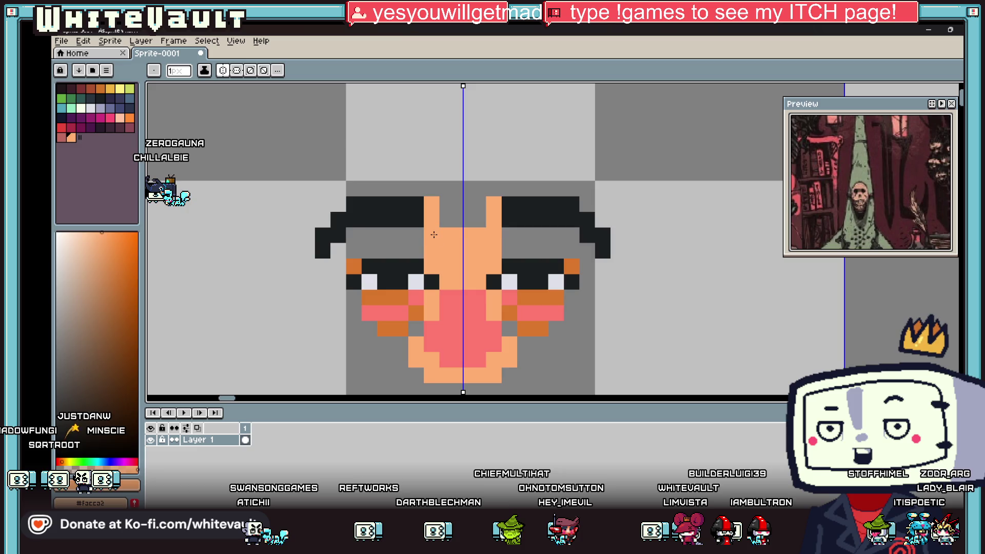
drag(394, 184, 476, 188)
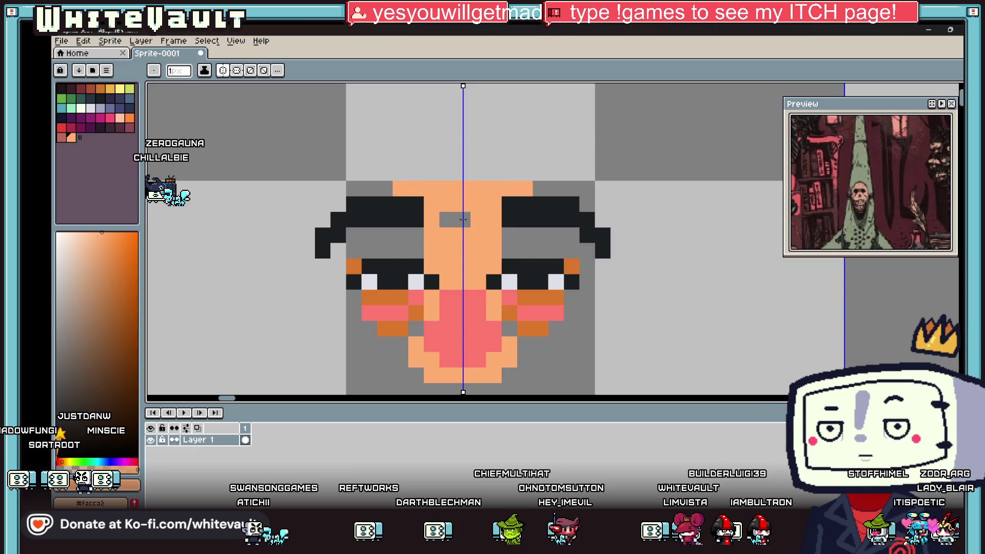
click(463, 219)
click(416, 235)
Paint the area under the eyebrows orange.
key(i)
click(417, 307)
key(b)
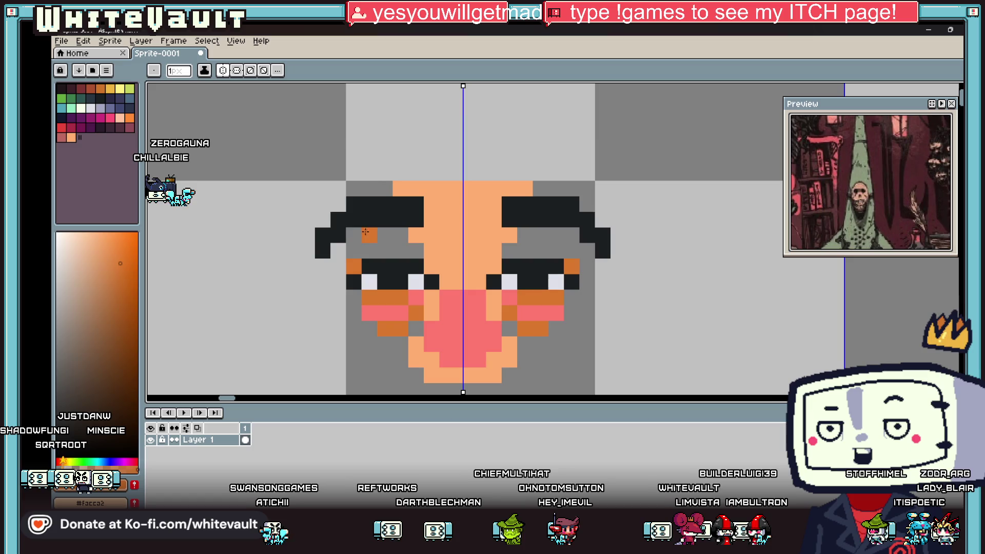
drag(365, 232, 333, 247)
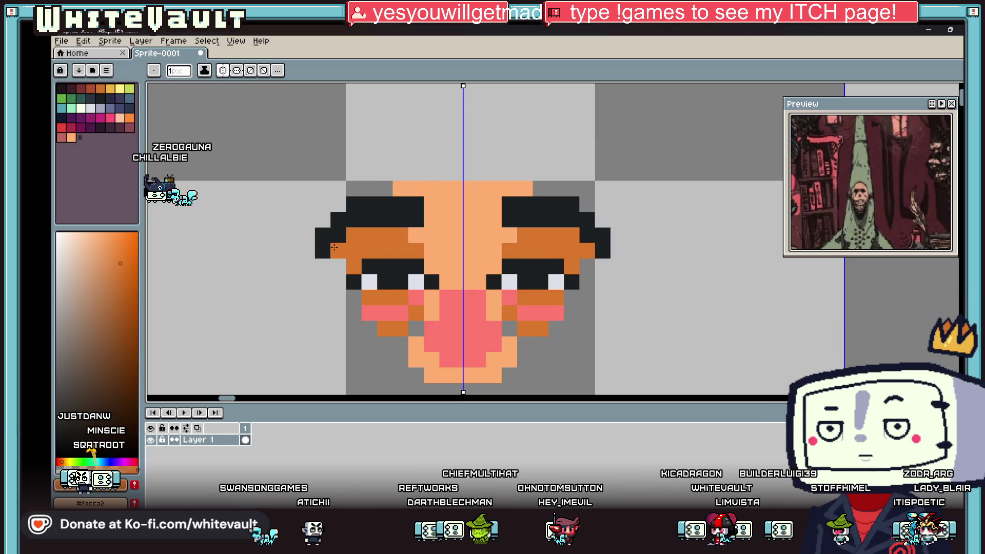
scroll(462, 240, down, 5)
Draw light skin strips down both face sides and diagonal jaw pixels.
key(i)
scroll(462, 240, up, 3)
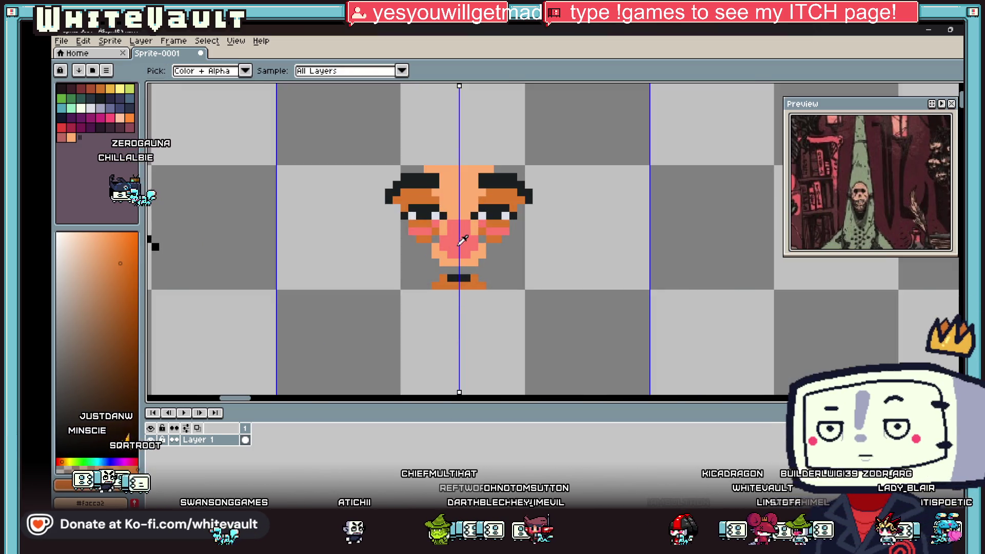
scroll(462, 240, up, 2)
click(440, 220)
key(b)
click(357, 222)
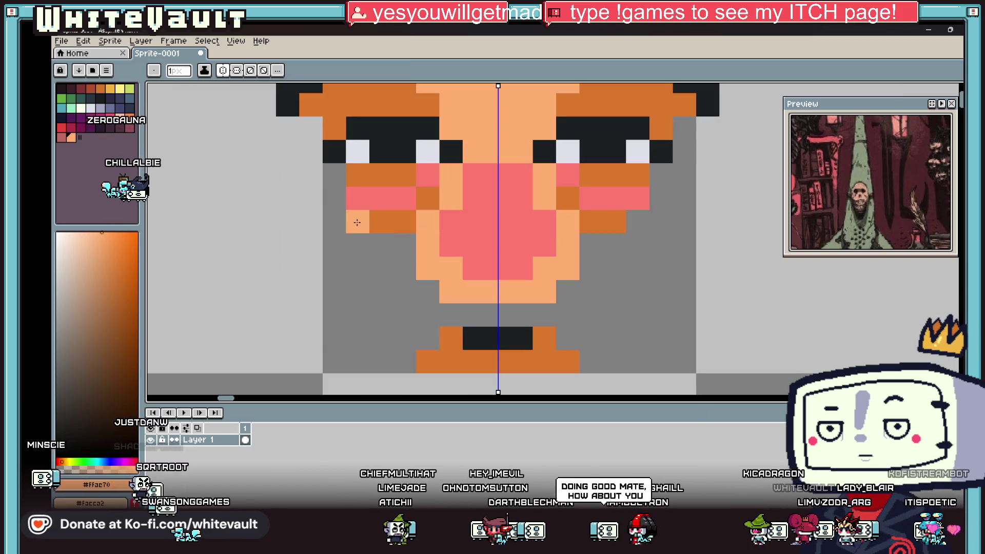
scroll(357, 222, down, 2)
drag(345, 188, 347, 237)
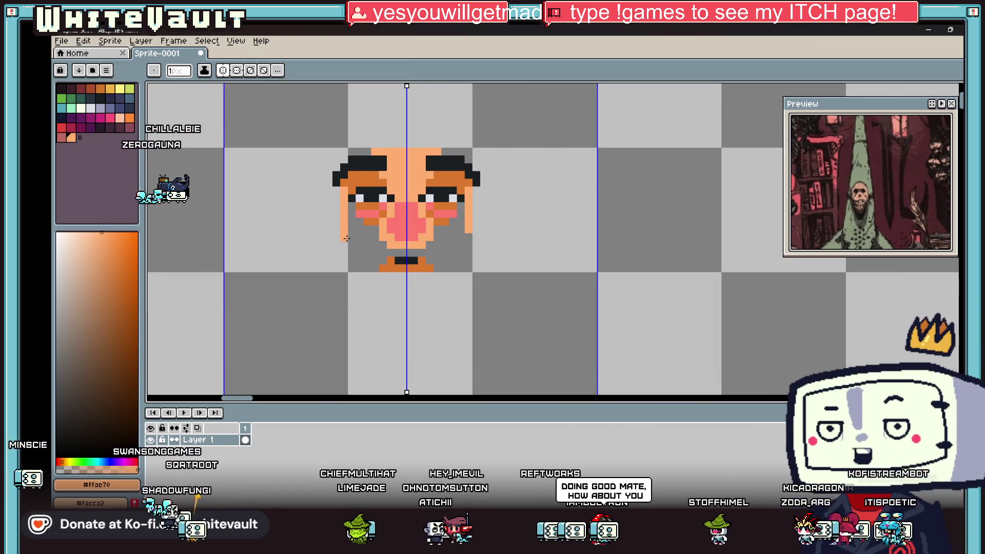
scroll(346, 238, up, 3)
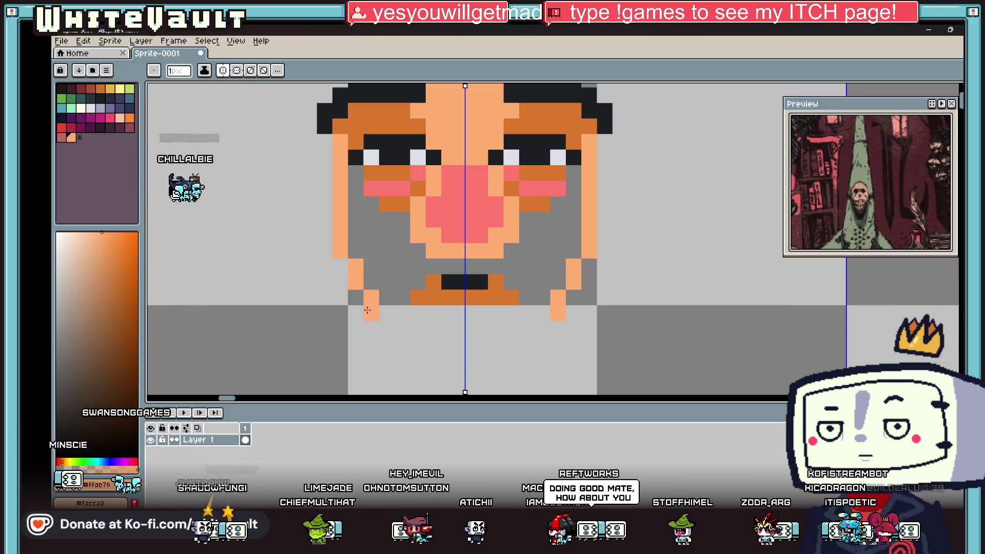
drag(367, 309, 397, 339)
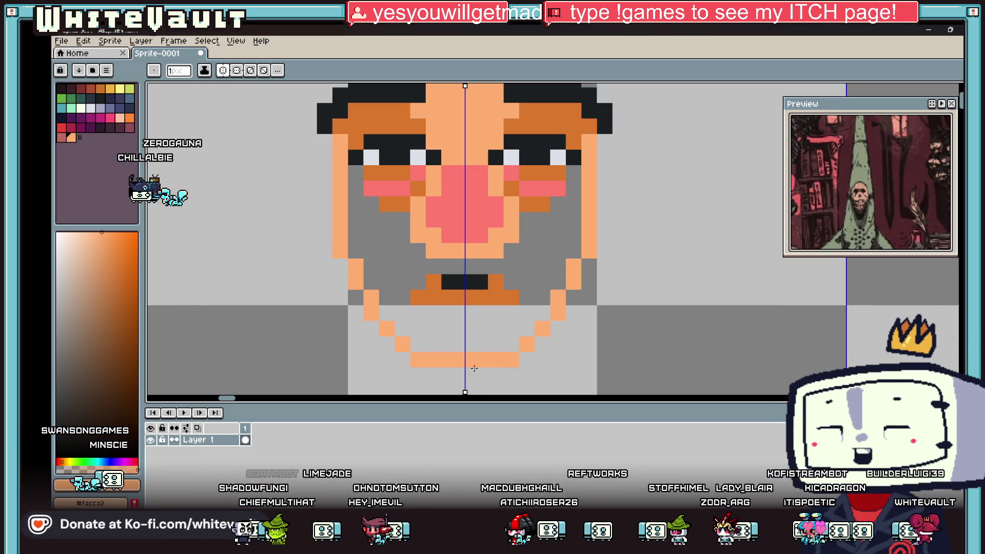
Fill the face interior and chin with skin colour.
key(g)
click(468, 355)
scroll(467, 356, down, 3)
key(i)
scroll(496, 297, up, 2)
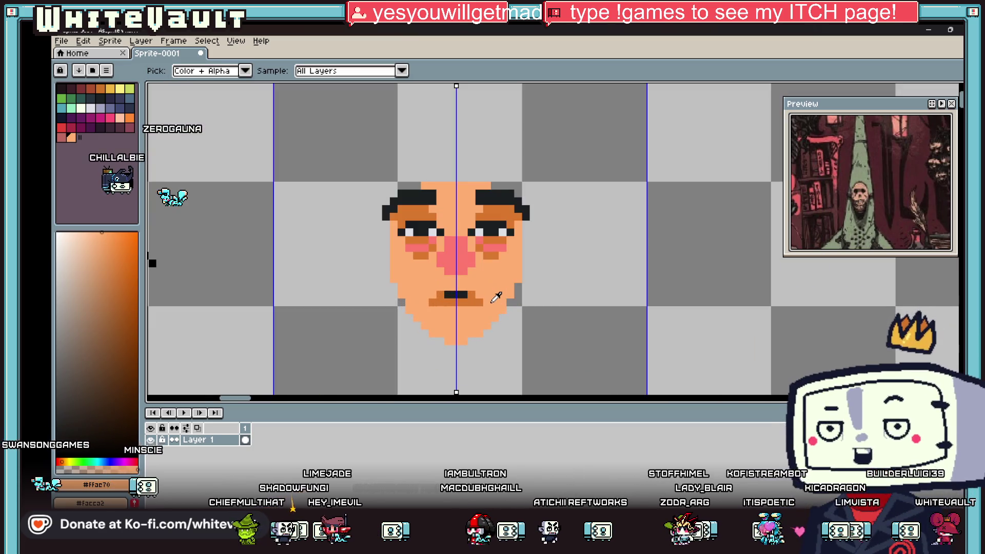
scroll(439, 229, up, 2)
scroll(460, 251, down, 3)
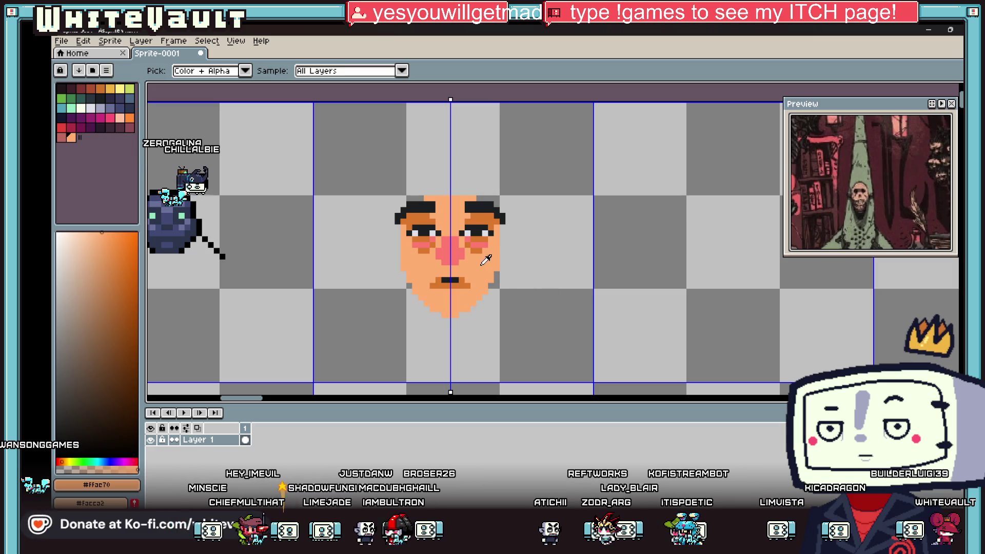
scroll(486, 260, up, 3)
Draw mirrored black diagonal wrinkle lines on both cheeks with orange edge pixels.
click(532, 149)
key(b)
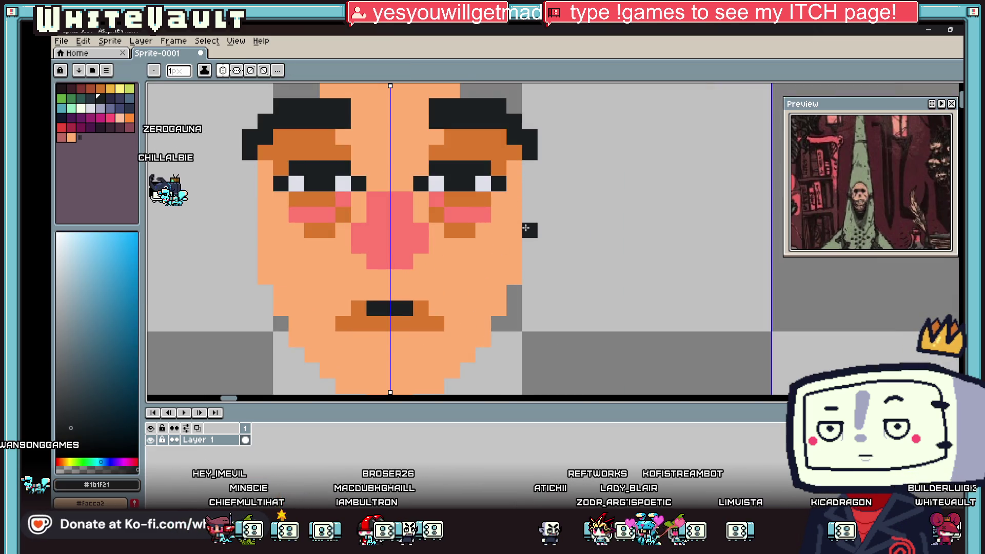
mouse_move(510, 248)
mouse_down()
mouse_move(485, 277)
mouse_move(529, 277)
mouse_move(493, 335)
mouse_up()
alt+click(513, 267)
click(529, 248)
Paint a mirrored dark mauve mustache around the mouth.
scroll(493, 335, down, 4)
scroll(494, 274, up, 5)
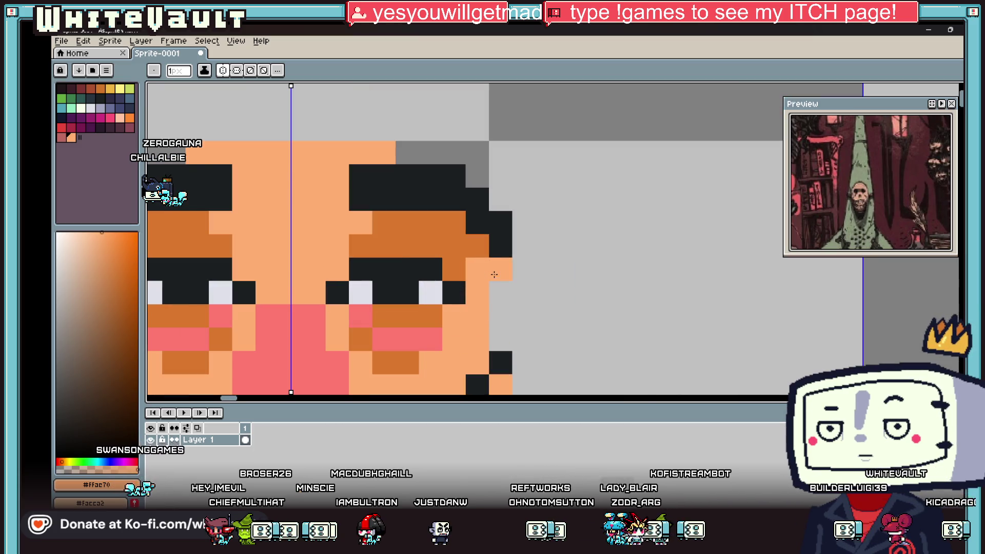
scroll(500, 331, down, 4)
scroll(507, 291, up, 3)
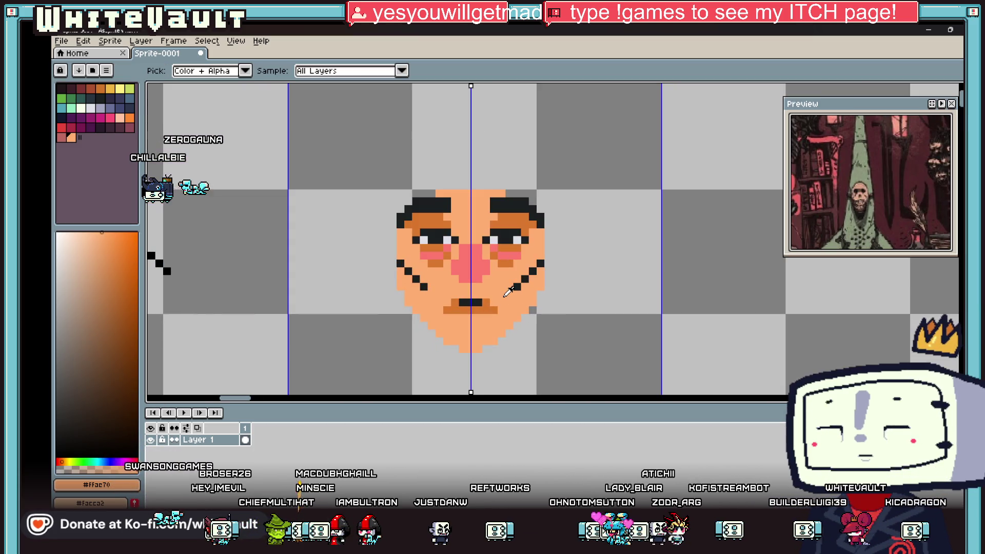
click(129, 128)
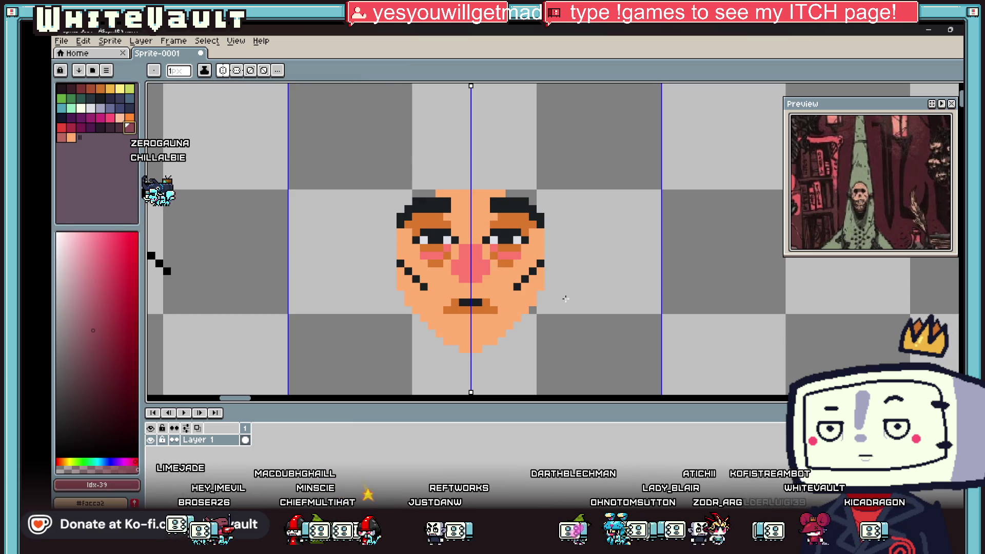
scroll(455, 294, up, 2)
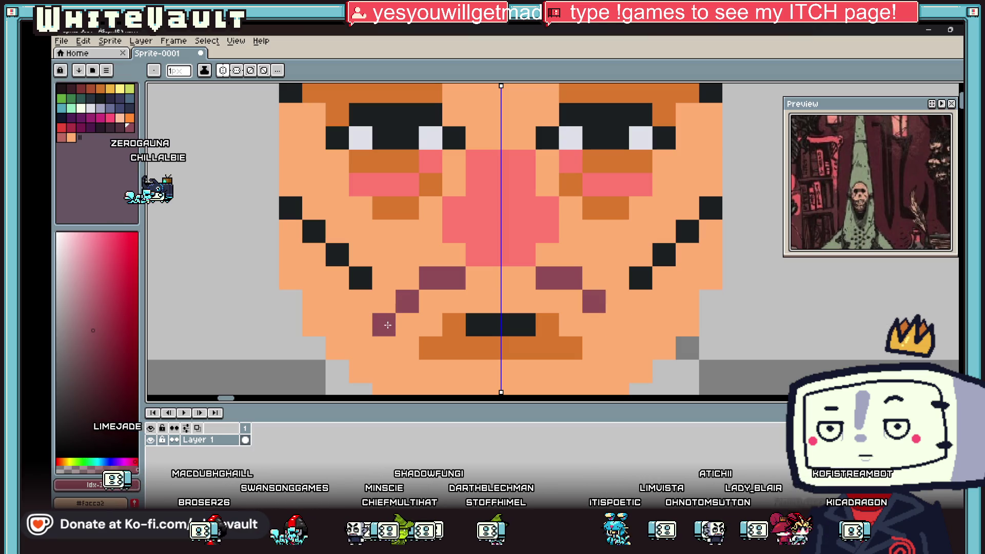
mouse_move(388, 326)
mouse_down()
mouse_move(407, 371)
mouse_move(402, 330)
mouse_move(546, 299)
mouse_up()
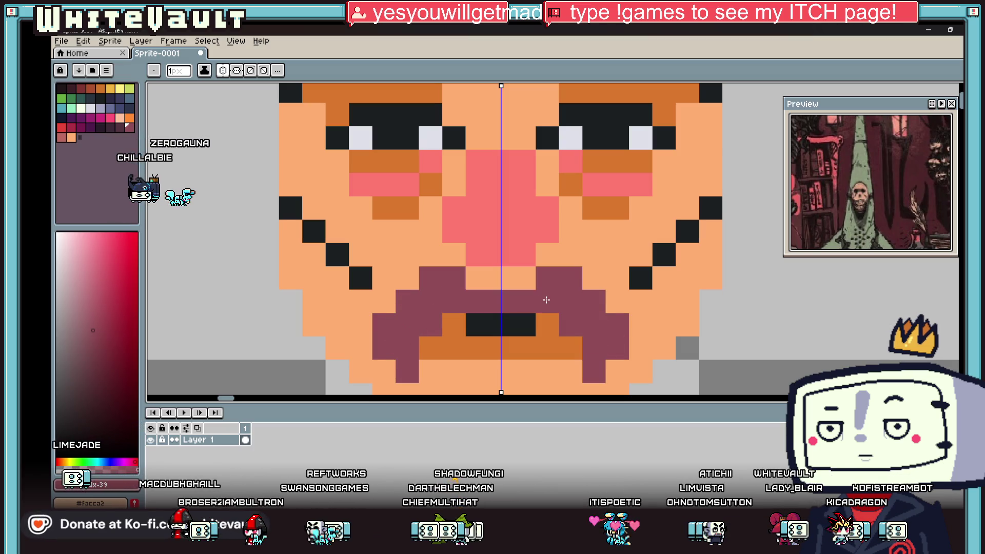
Extend the mustache past the mouth corners and shade beside the mouth in darker mauve.
scroll(462, 279, down, 5)
scroll(508, 231, up, 5)
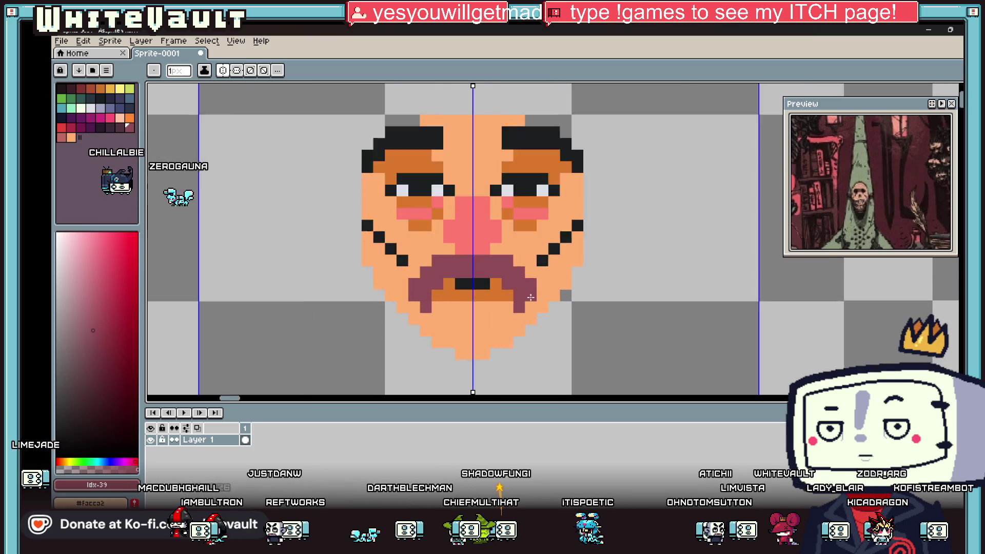
mouse_move(508, 231)
mouse_down()
mouse_move(552, 271)
mouse_move(550, 290)
mouse_up()
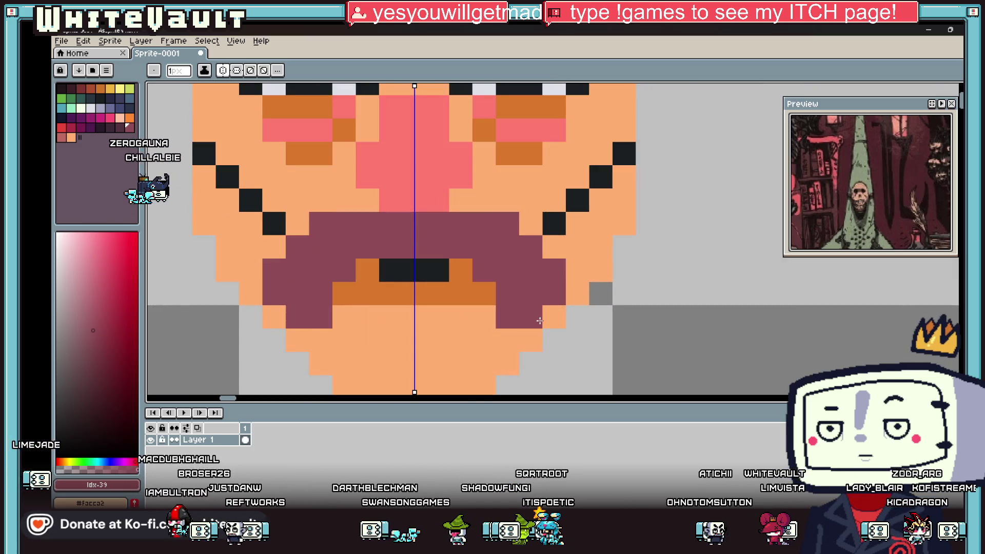
key(bracketleft)
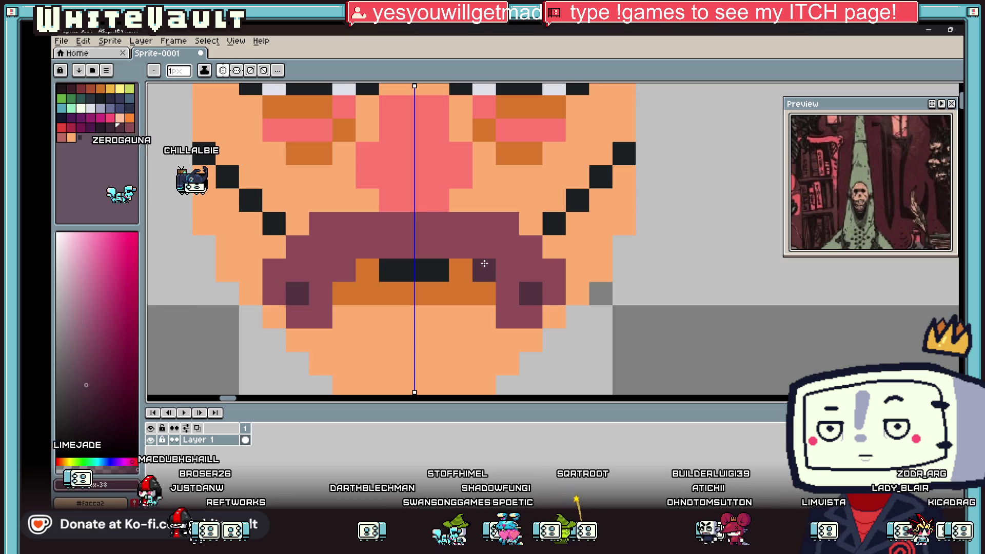
click(484, 263)
click(460, 292)
Add an orange skin pixel beside the cheek wrinkle.
scroll(473, 293, down, 3)
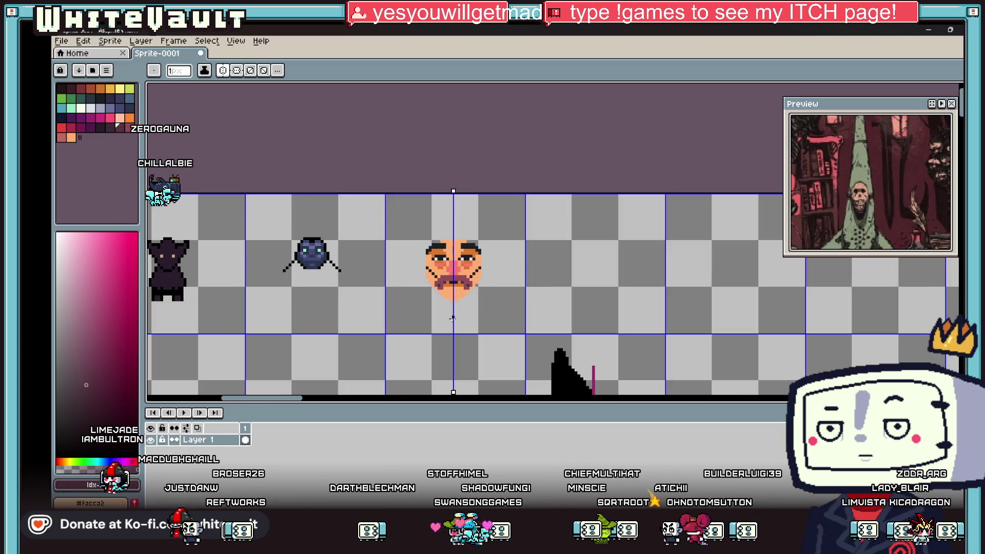
scroll(452, 318, up, 4)
alt+click(509, 109)
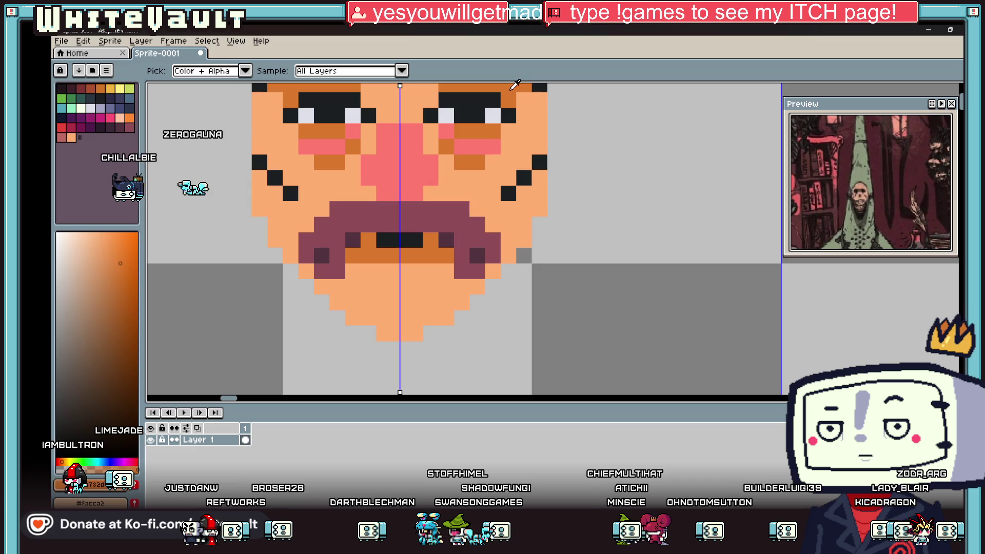
click(542, 172)
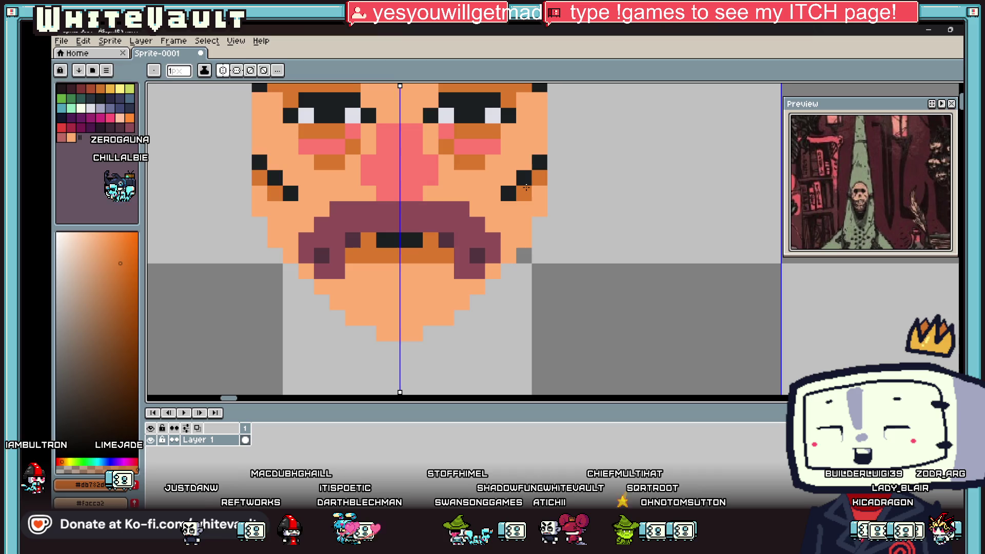
key(alt)
scroll(532, 177, down, 5)
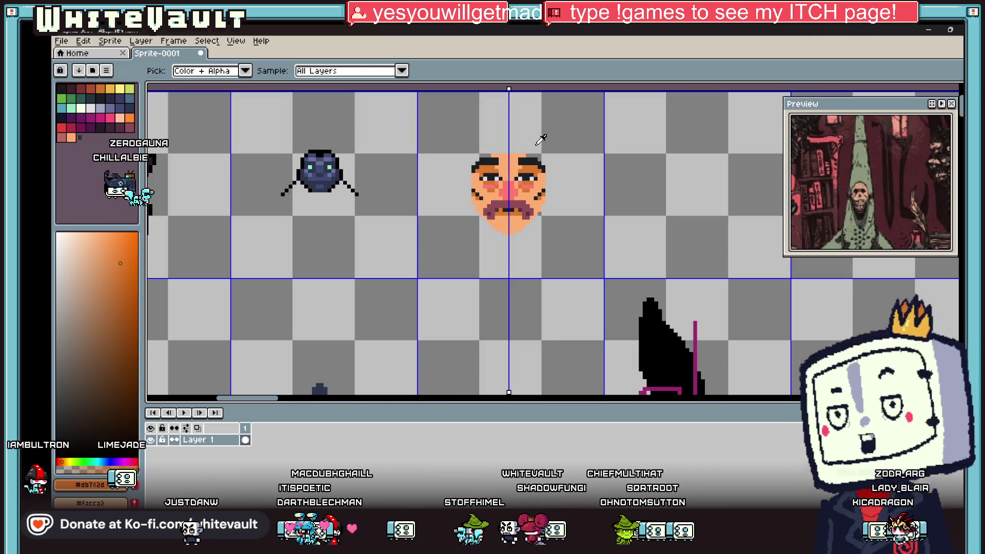
Sample the mauve mustache colour for the hair.
click(535, 203)
scroll(545, 169, up, 5)
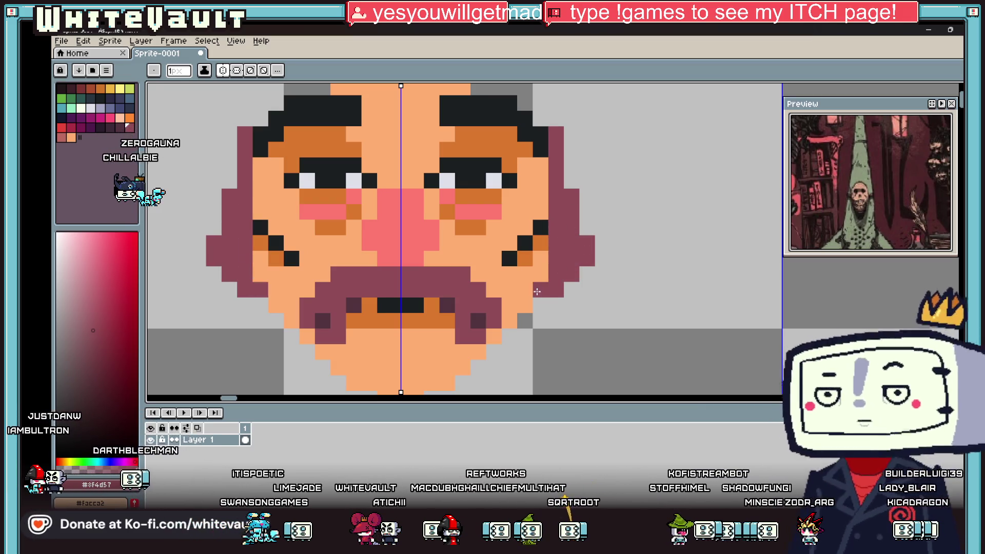
scroll(599, 236, down, 2)
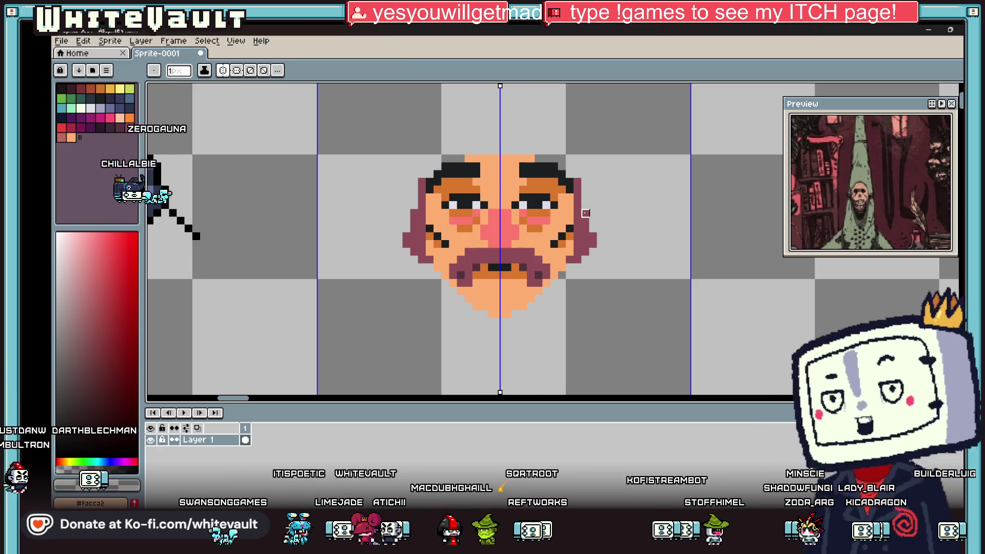
key(i)
key(b)
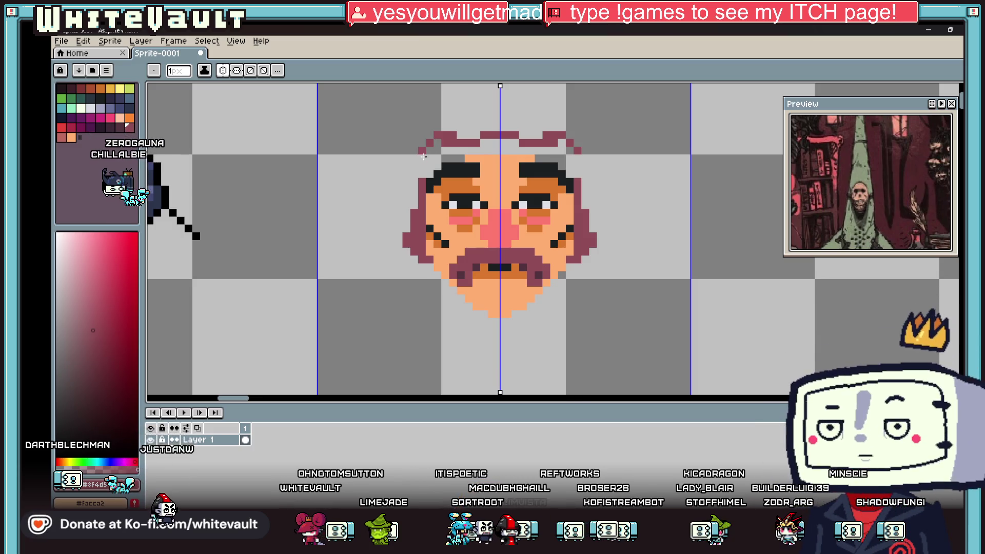
Fill the gaps along the top edge of the mauve hair.
key(i)
scroll(414, 187, down, 2)
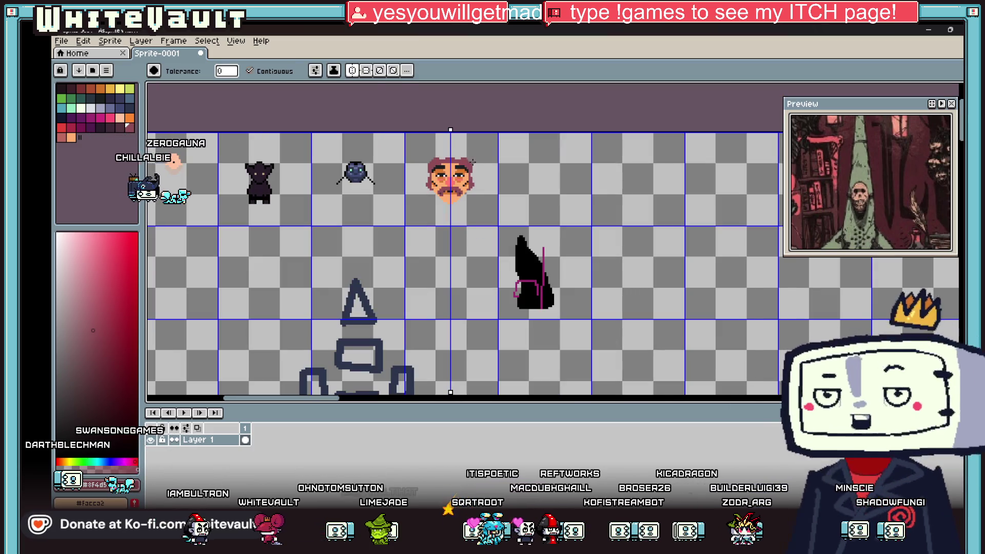
scroll(457, 145, up, 3)
click(432, 195)
key(b)
drag(369, 191, 400, 191)
mouse_move(492, 191)
mouse_down()
mouse_move(525, 191)
mouse_move(380, 170)
mouse_up()
Erase the outermost column of hair on the right side.
key(i)
scroll(458, 178, down, 1)
scroll(458, 178, down, 1)
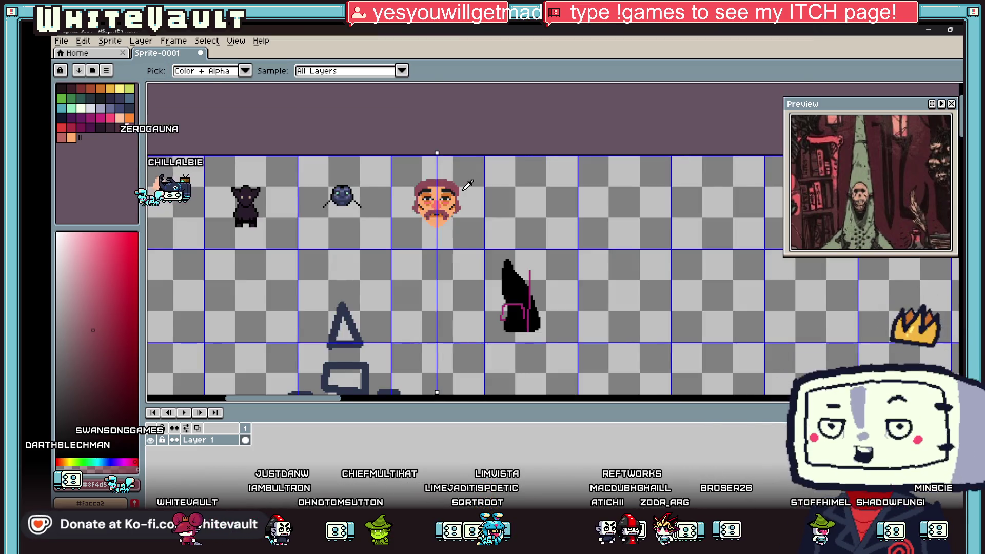
scroll(458, 178, up, 1)
key(b)
scroll(458, 178, up, 1)
drag(447, 177, 444, 236)
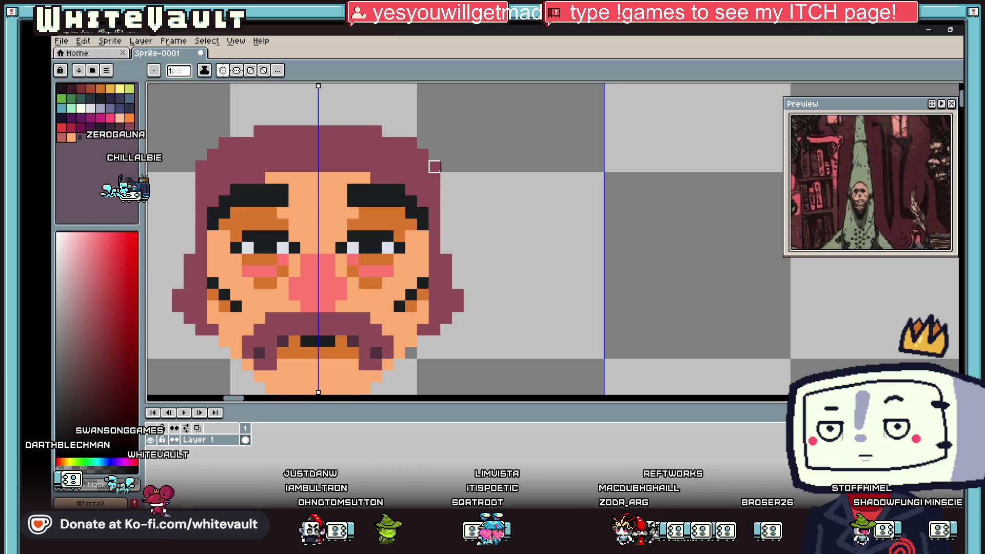
Add a mauve hair pixel on the right-side tuft.
scroll(411, 143, down, 3)
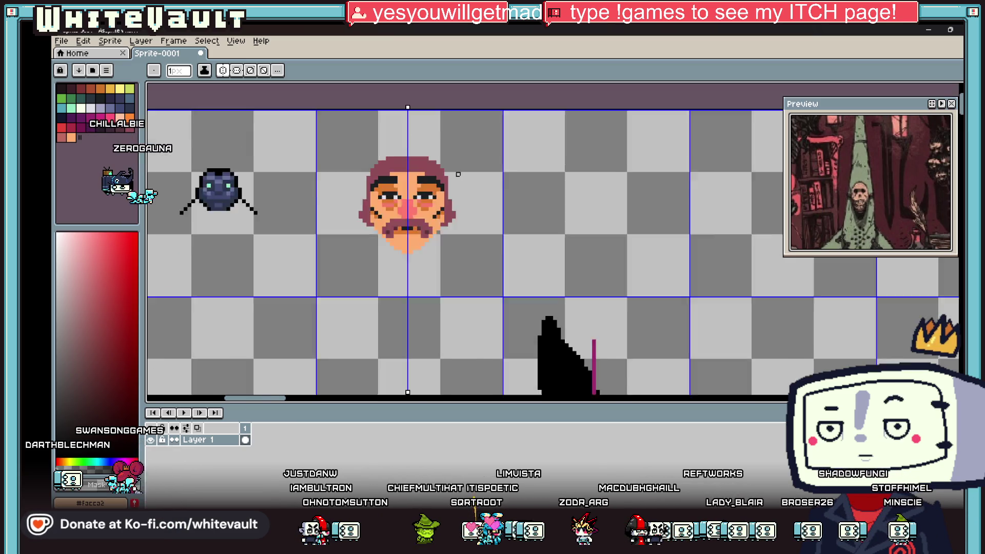
key(i)
scroll(497, 196, up, 3)
key(b)
scroll(497, 195, up, 1)
click(509, 200)
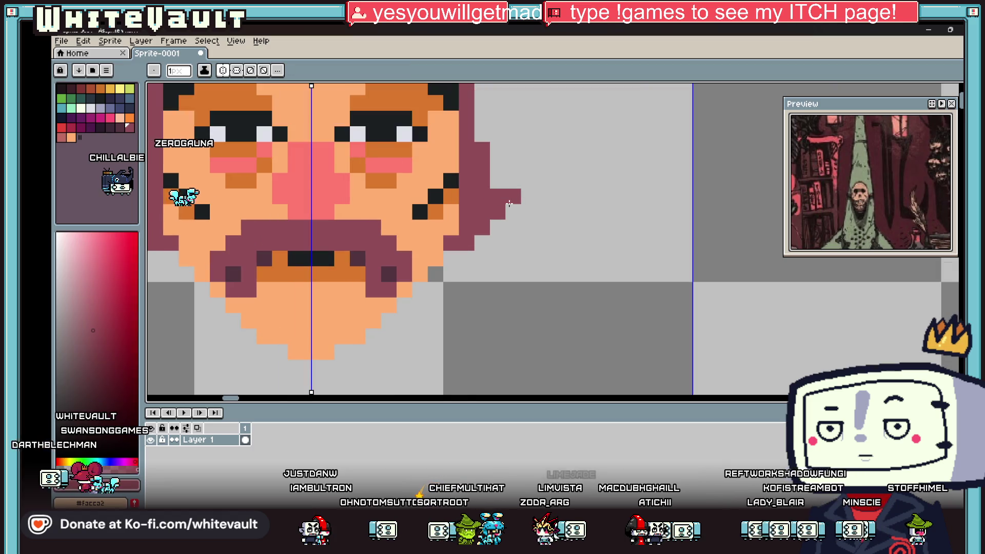
Pencil mauve beard pixels down from the mouth into the chin, mirrored on both sides.
scroll(451, 250, down, 3)
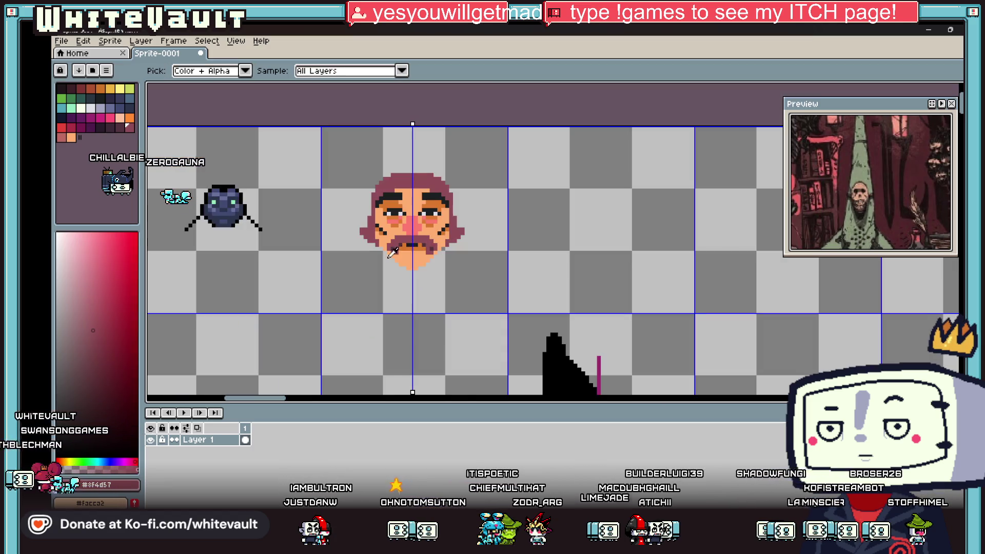
scroll(398, 266, up, 2)
click(431, 255)
key(ctrl+z)
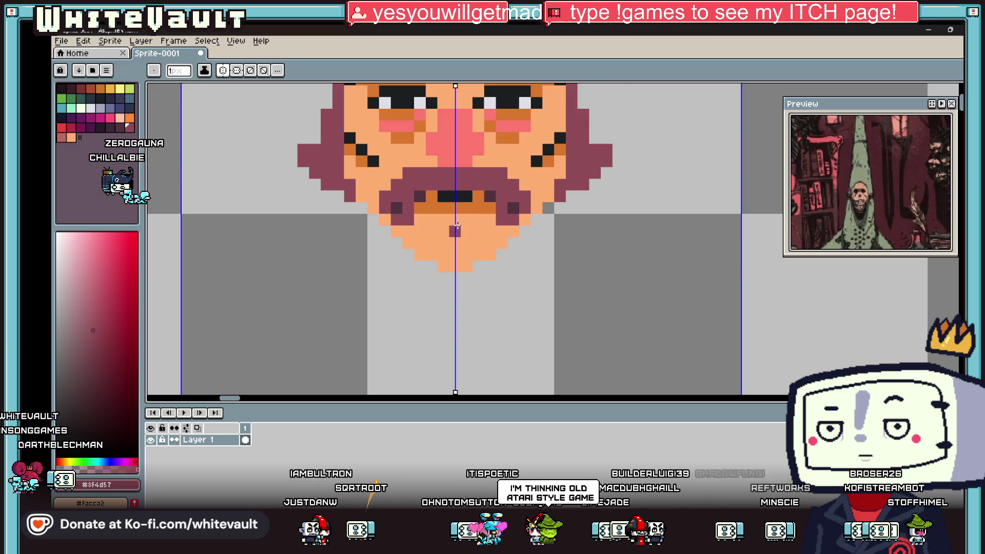
scroll(456, 226, up, 1)
click(418, 201)
mouse_move(412, 211)
mouse_down()
mouse_move(415, 240)
mouse_move(383, 243)
mouse_move(383, 283)
mouse_up()
click(431, 210)
click(430, 260)
Fill the enclosed chin interior with mauve using the Paint Bucket.
key(g)
click(442, 271)
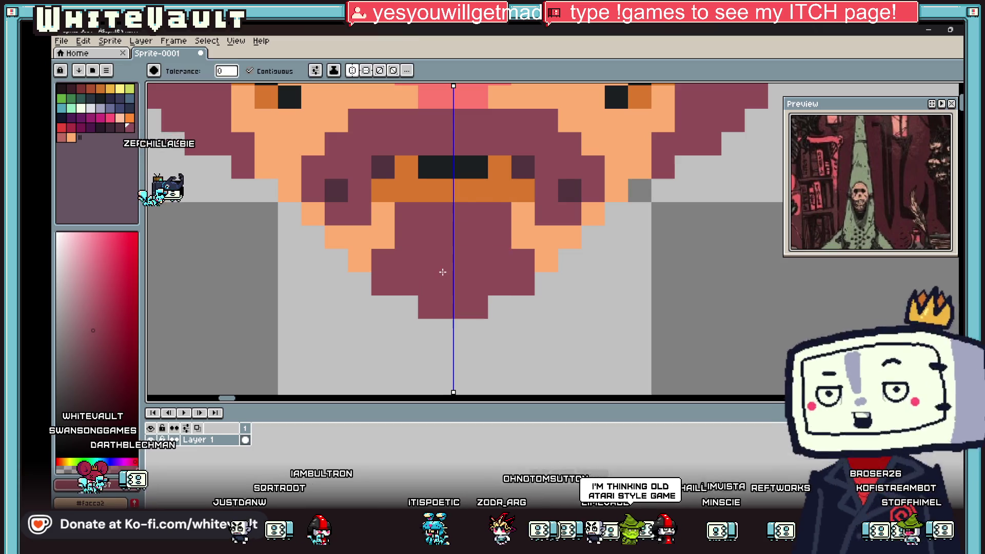
scroll(443, 272, down, 4)
Add a grey gap pixel and step the beard's lower edges with mauve pixels.
key(b)
scroll(528, 227, up, 4)
click(528, 226)
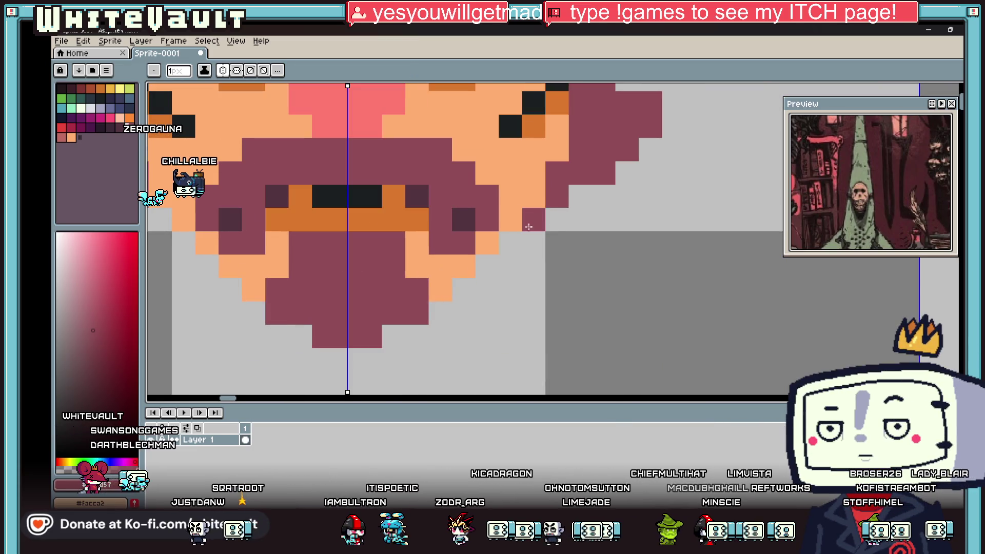
click(510, 243)
click(487, 266)
click(459, 291)
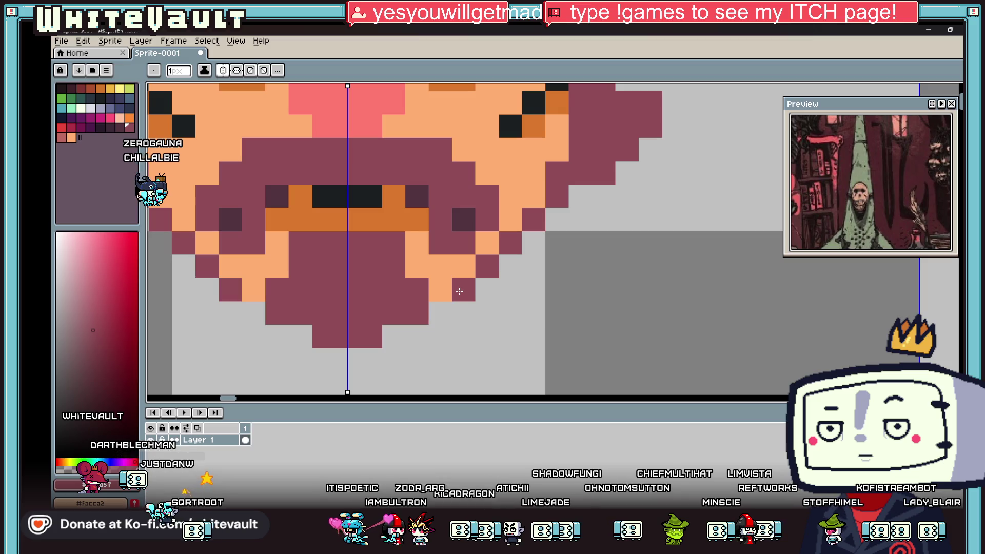
click(440, 313)
click(487, 289)
click(510, 266)
click(464, 313)
click(393, 337)
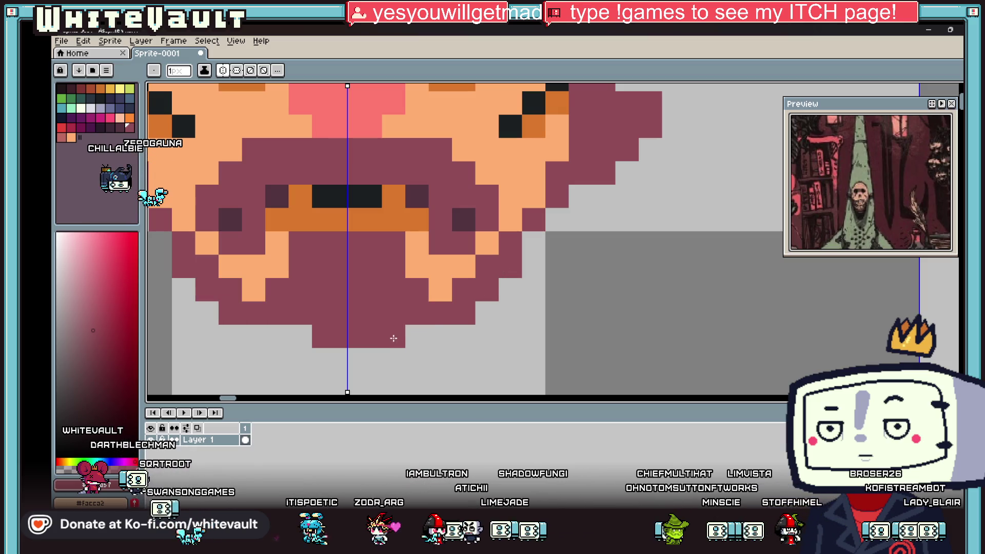
scroll(393, 338, down, 5)
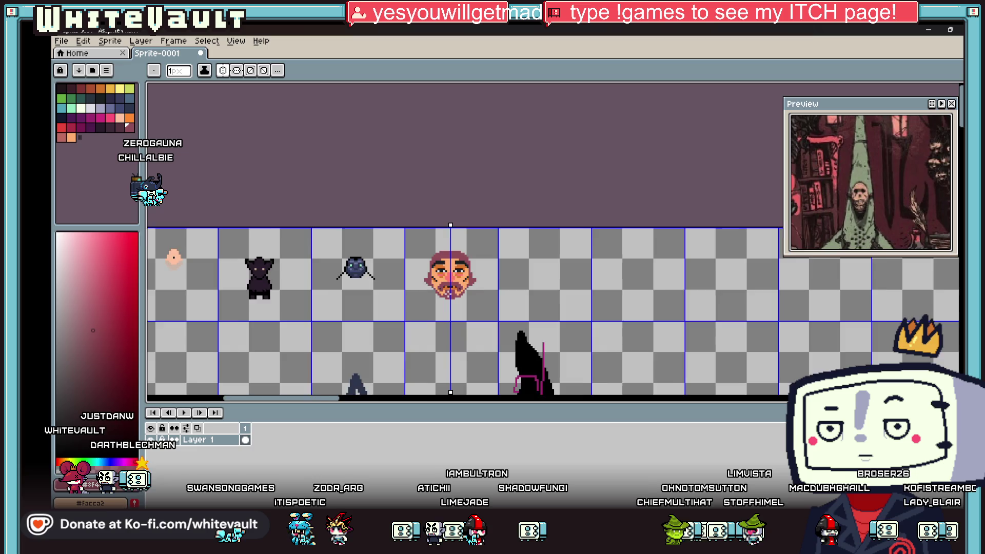
scroll(449, 293, up, 2)
scroll(430, 289, up, 6)
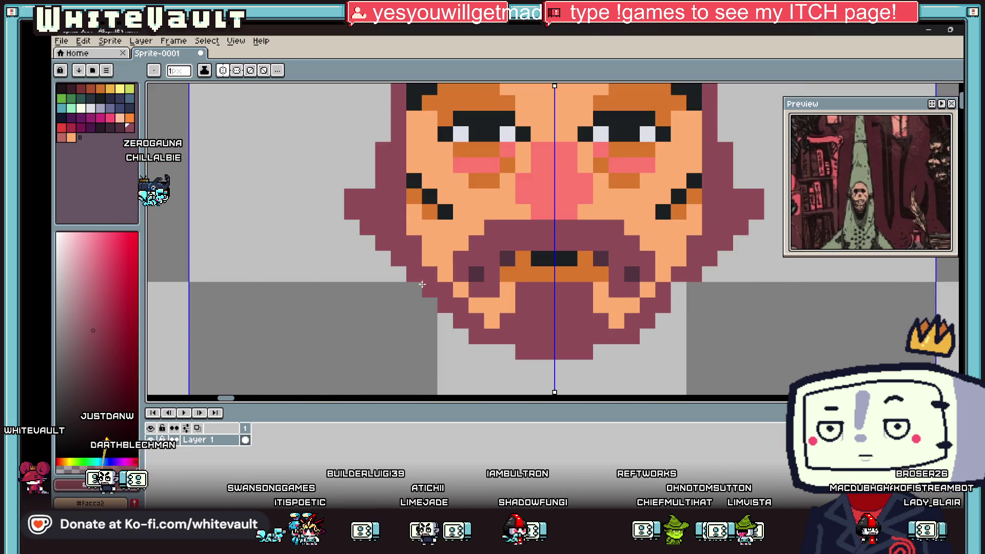
scroll(440, 285, down, 6)
scroll(539, 285, up, 2)
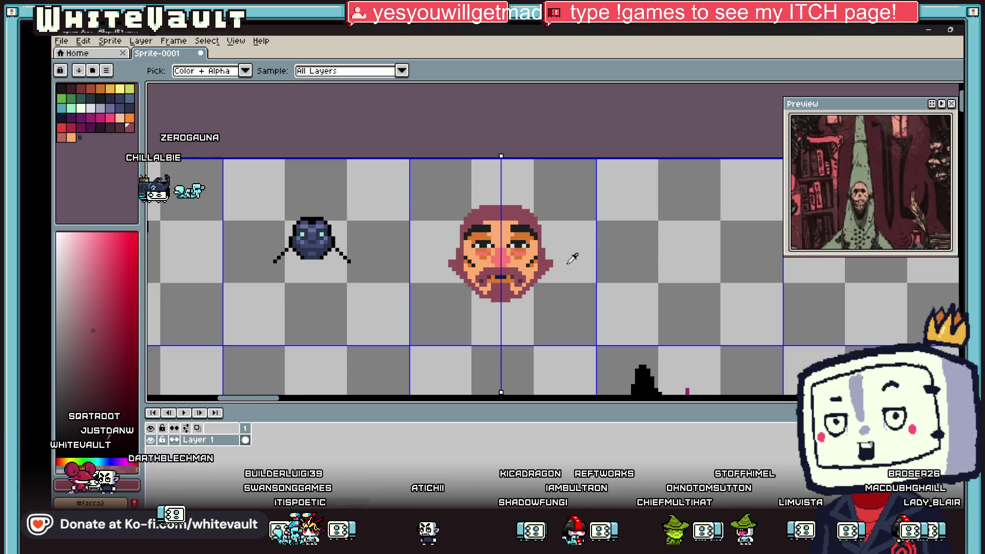
Select and delete the black cloaked sprite, then clear the selection.
scroll(569, 259, down, 2)
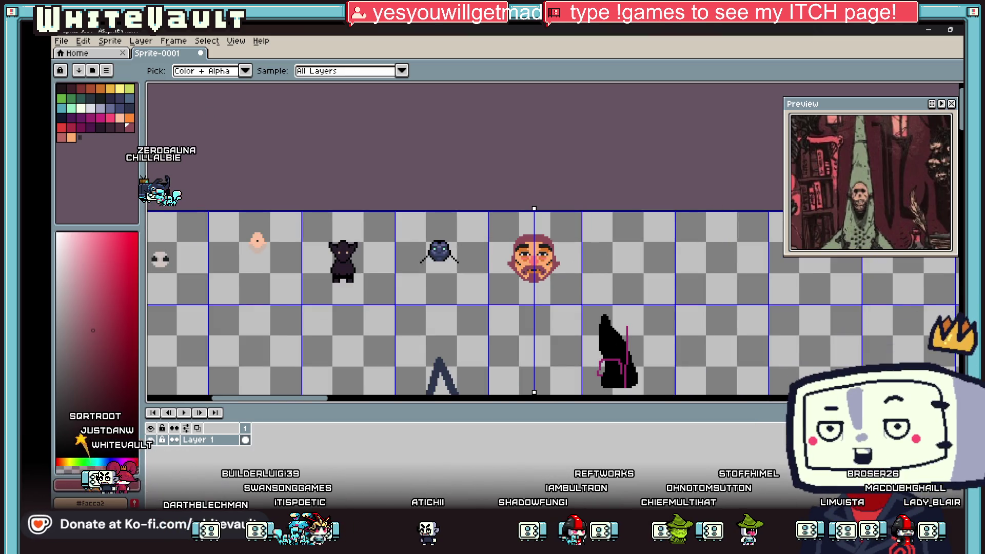
scroll(658, 287, down, 2)
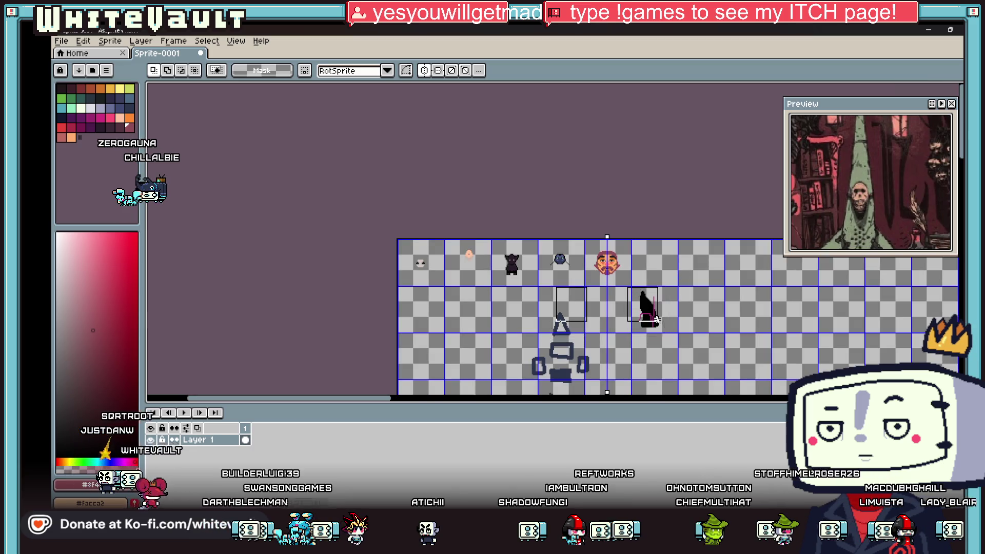
scroll(649, 292, up, 2)
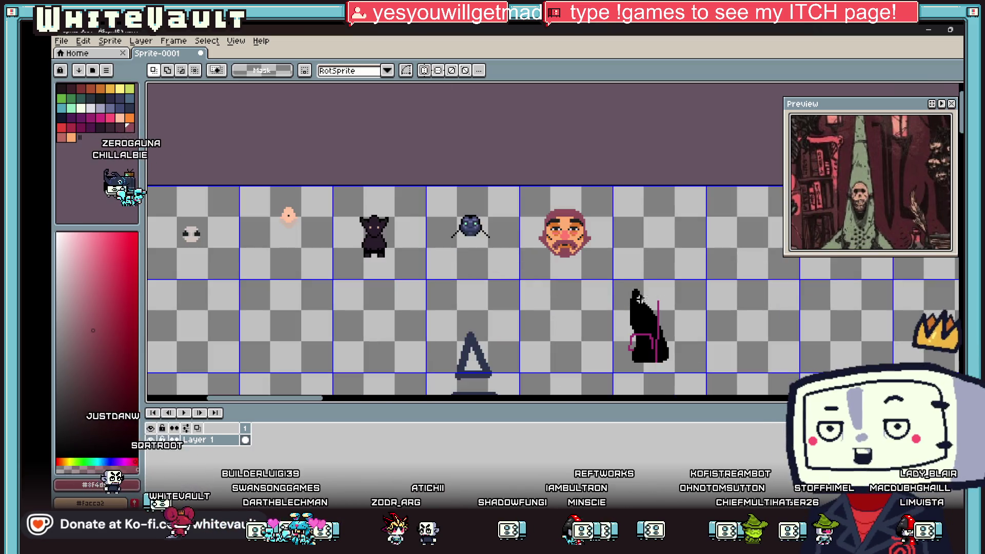
drag(609, 280, 684, 359)
key(Delete)
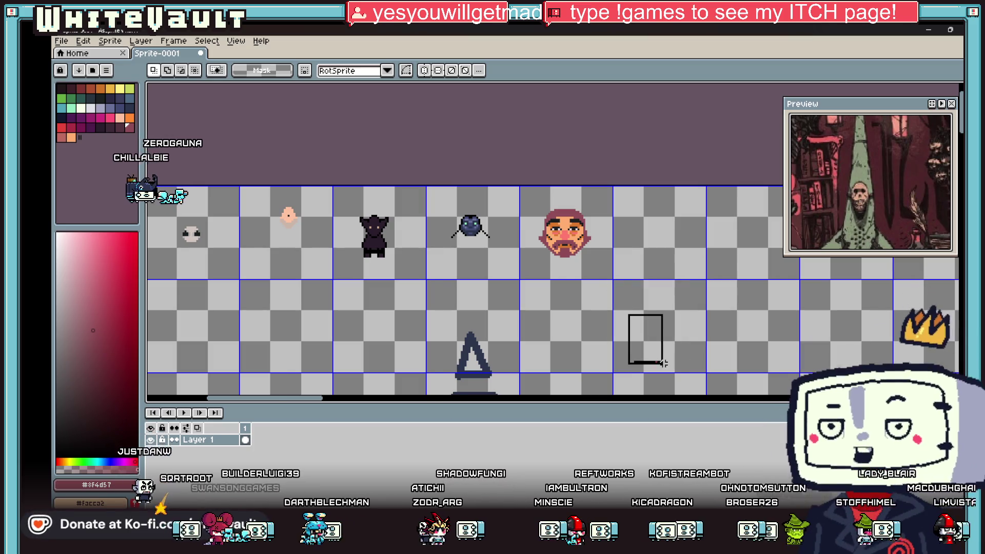
scroll(594, 249, down, 2)
key(ctrl+d)
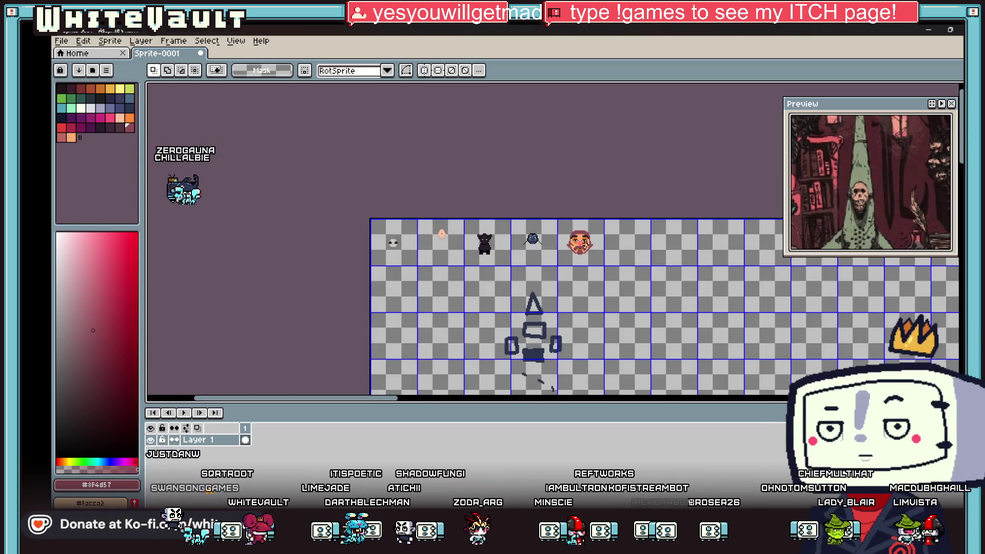
Move the face sprite down into empty canvas space and deselect it.
mouse_move(555, 217)
mouse_down()
mouse_move(615, 263)
mouse_move(609, 395)
mouse_move(621, 381)
mouse_move(622, 260)
mouse_up()
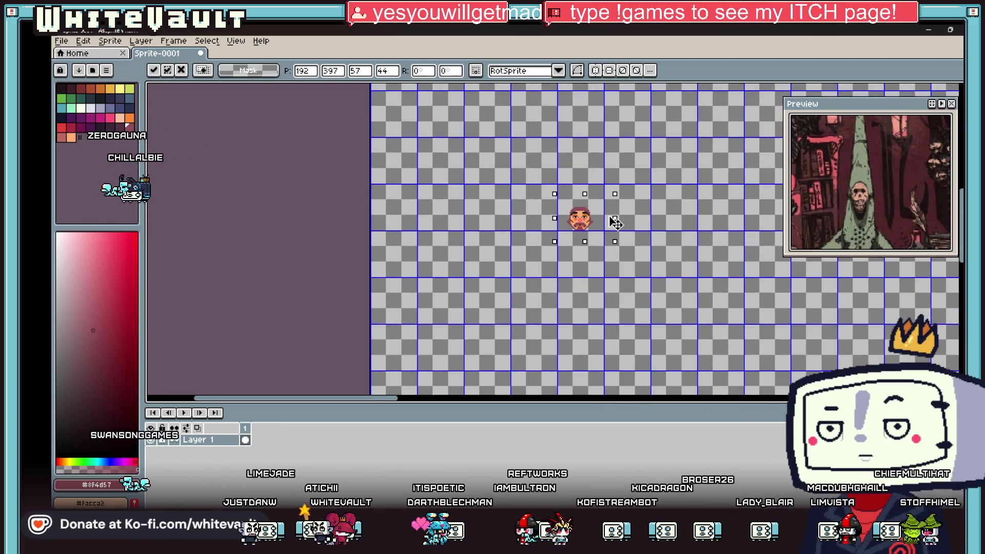
drag(615, 221, 615, 216)
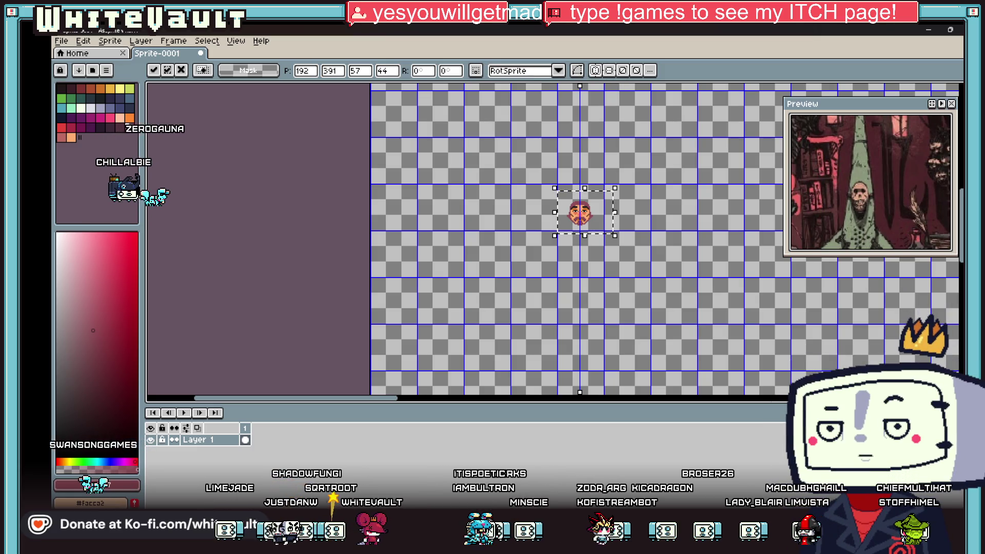
scroll(628, 193, up, 3)
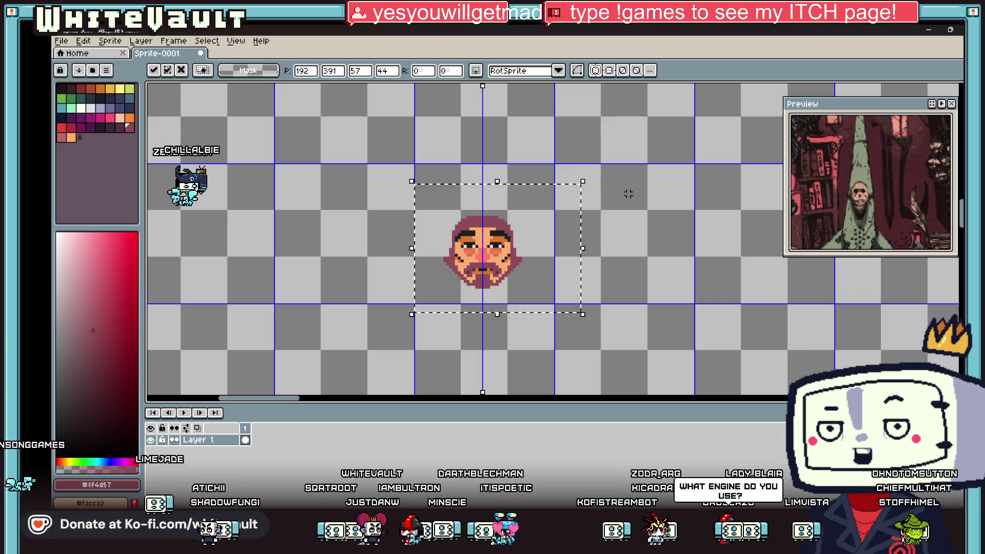
key(ctrl+d)
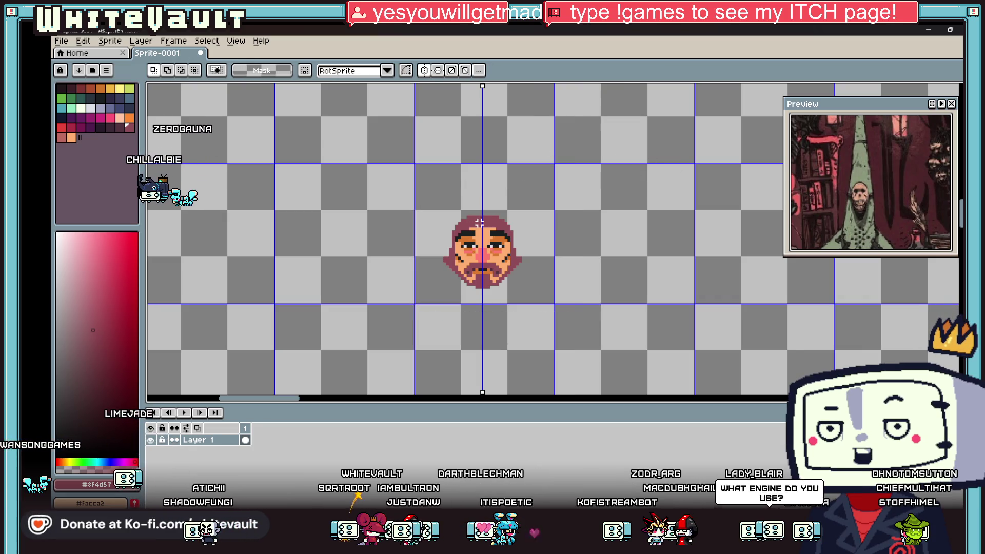
Paint dark red and crimson pixels beside the inner eyes and above the right eye.
key(i)
scroll(488, 239, up, 3)
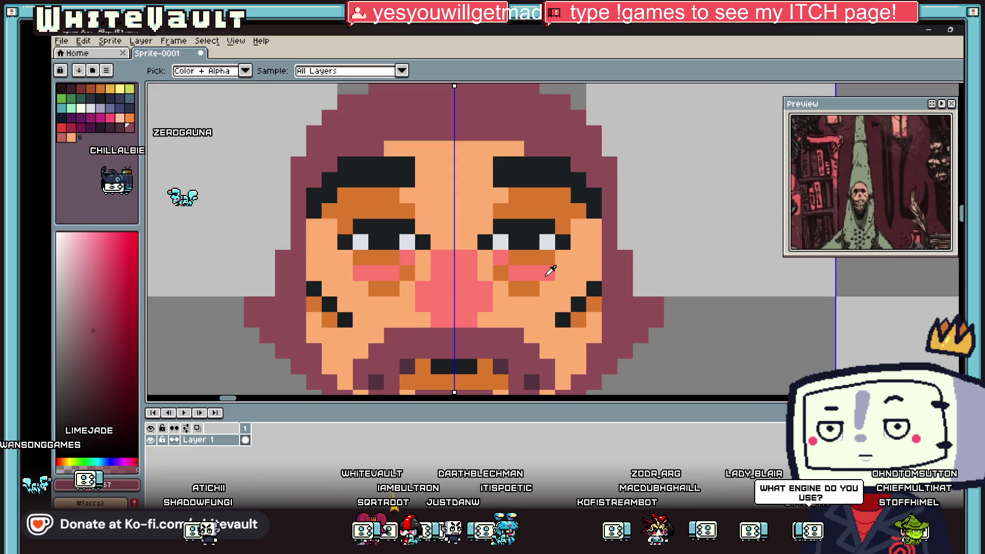
key(b)
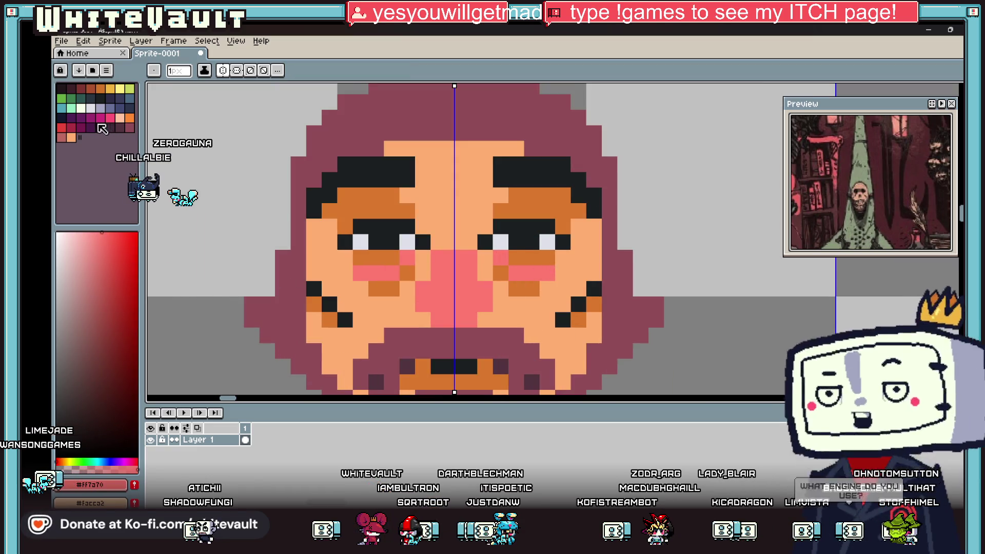
click(71, 126)
click(500, 257)
key(i)
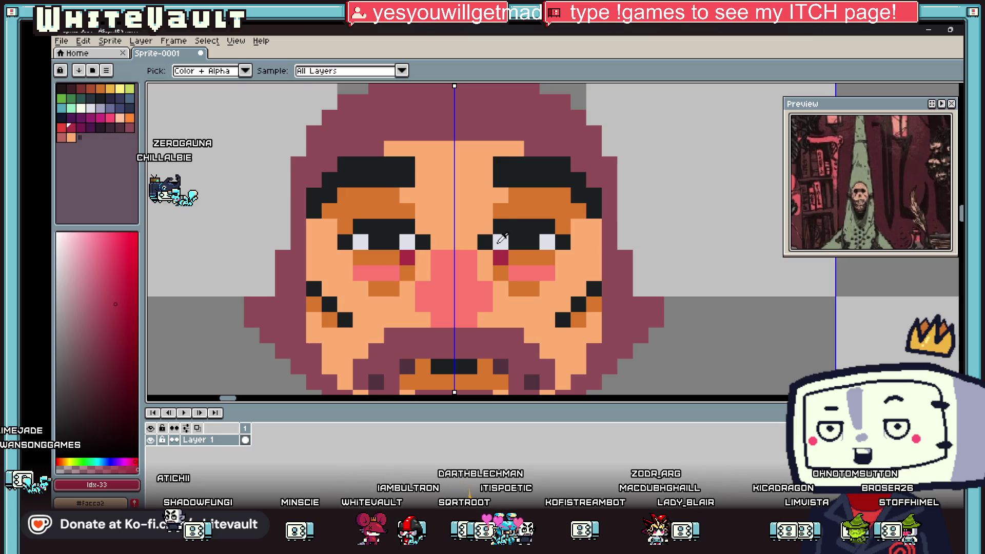
key(b)
click(502, 205)
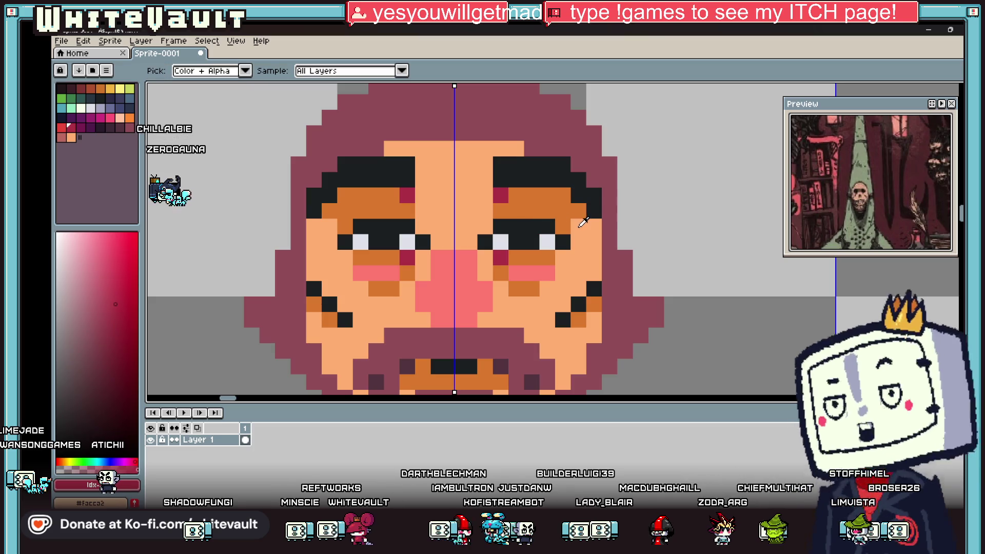
click(594, 226)
scroll(594, 236, up, 2)
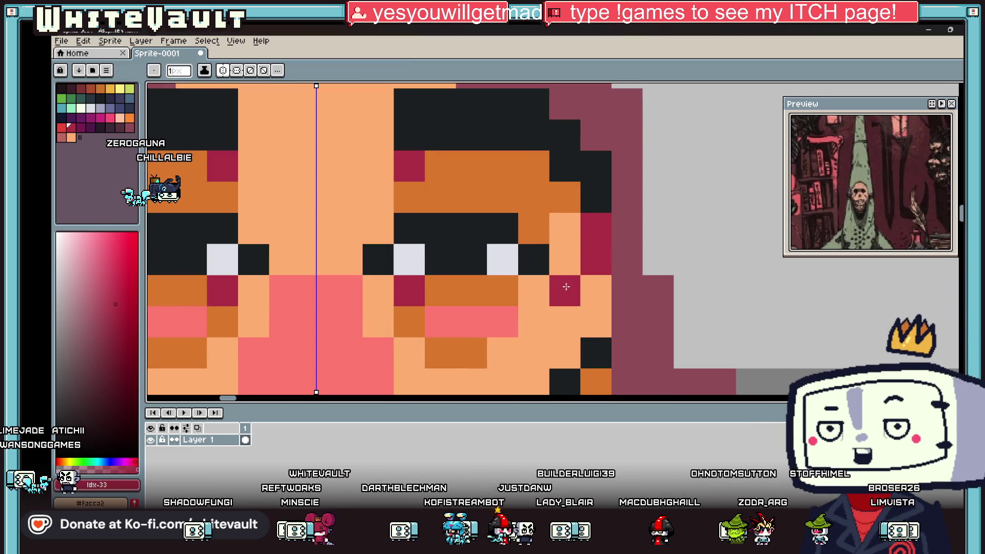
Fill the orange eyebrow areas with crimson using the Paint Bucket.
key(g)
click(532, 205)
scroll(532, 209, down, 5)
scroll(532, 209, down, 1)
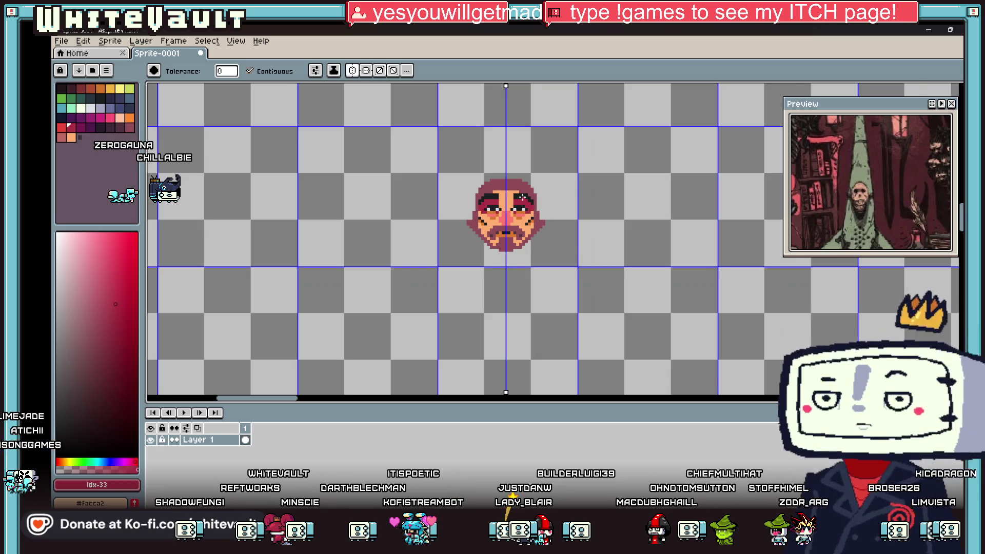
scroll(503, 226, up, 4)
Repaint the pink cheek blush in peach and add a crimson cheek pixel.
key(b)
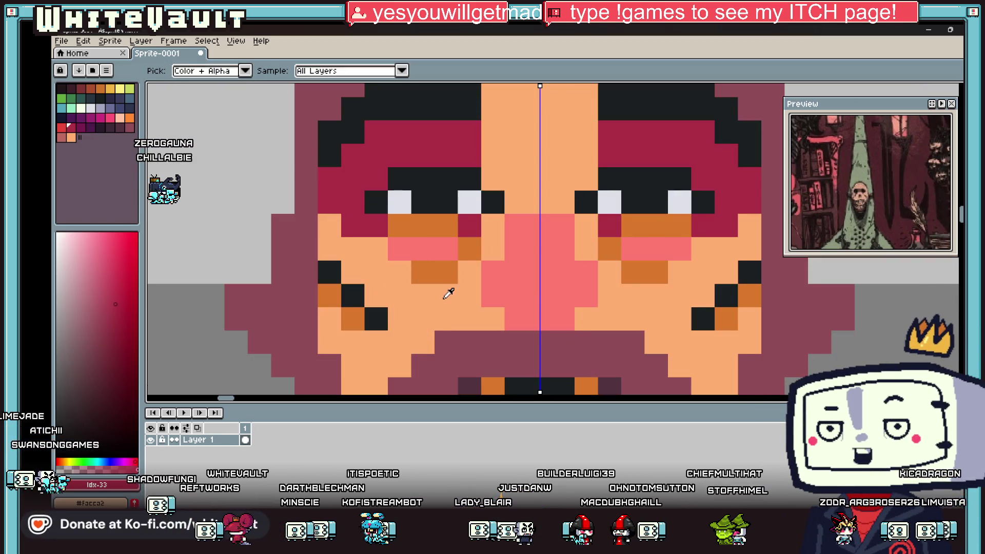
alt+click(446, 287)
drag(446, 248, 398, 248)
alt+click(384, 247)
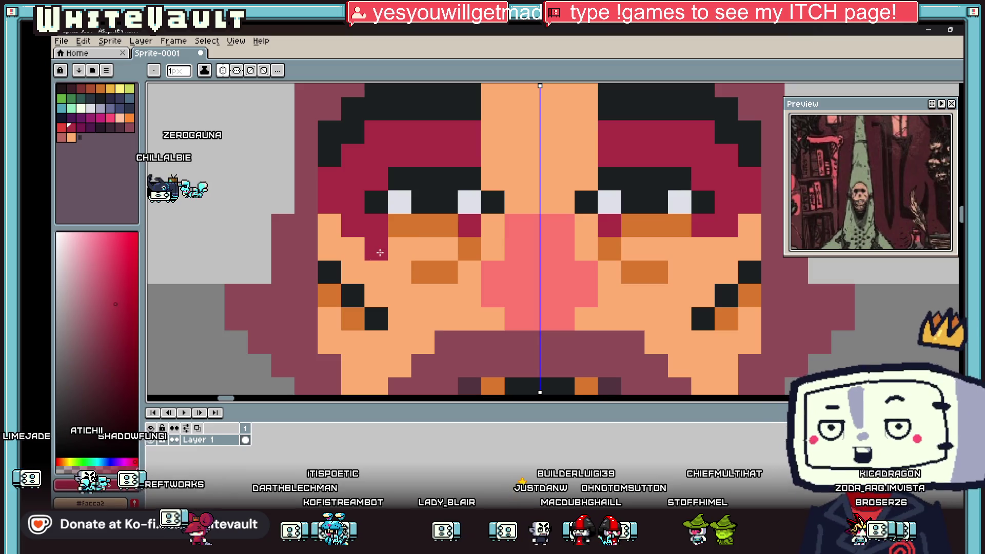
click(383, 248)
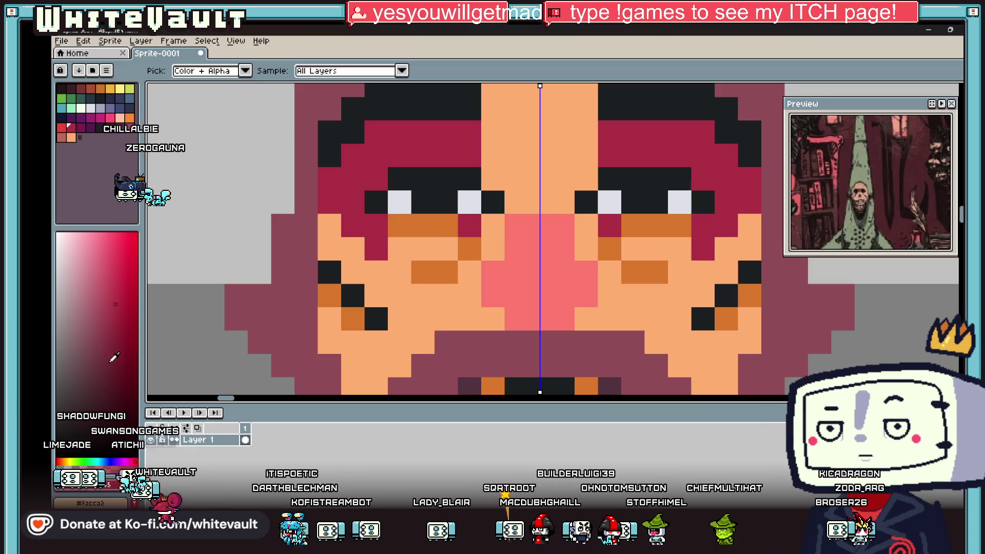
Paint the under-eye band and a few cheek pixels dark maroon.
alt+click(452, 241)
drag(395, 225, 444, 230)
click(468, 249)
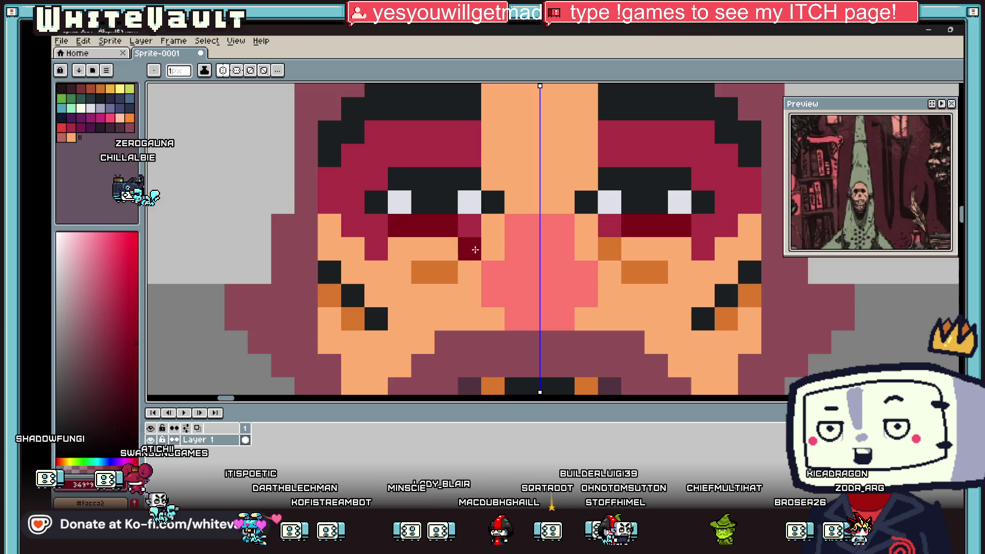
click(446, 272)
Repaint the under-eye band light peach with near-white peach highlight pixels beneath each eye.
alt+click(511, 160)
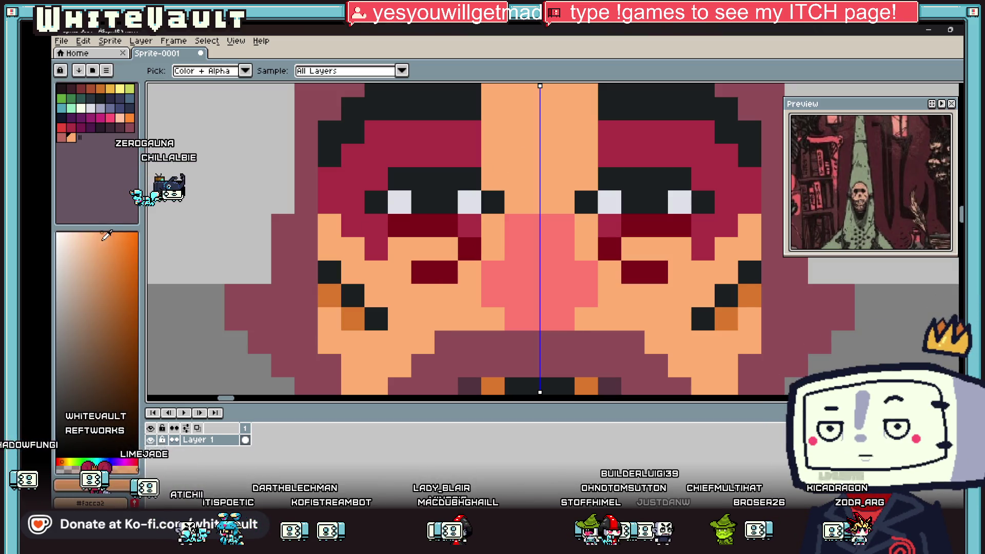
click(106, 234)
drag(399, 248, 444, 249)
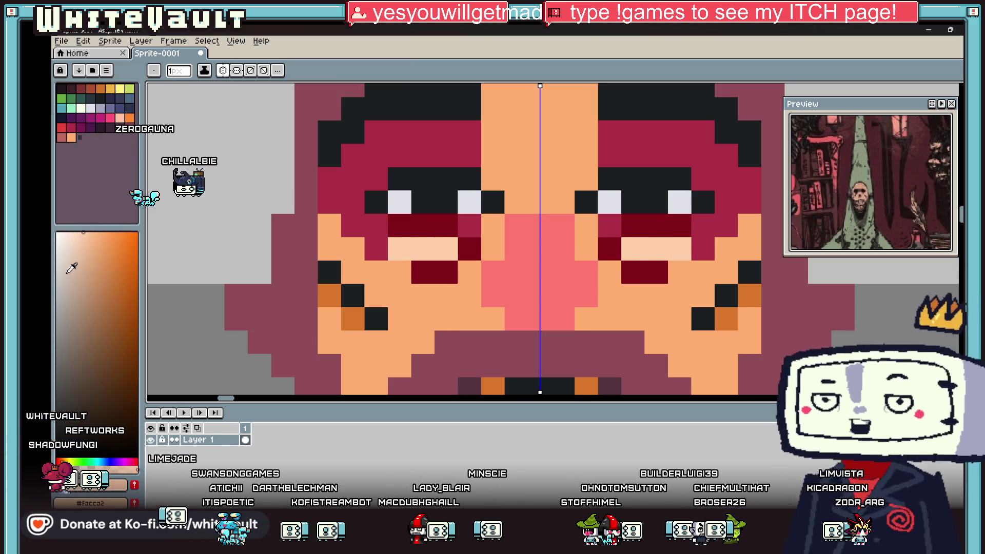
click(68, 237)
click(400, 249)
click(447, 249)
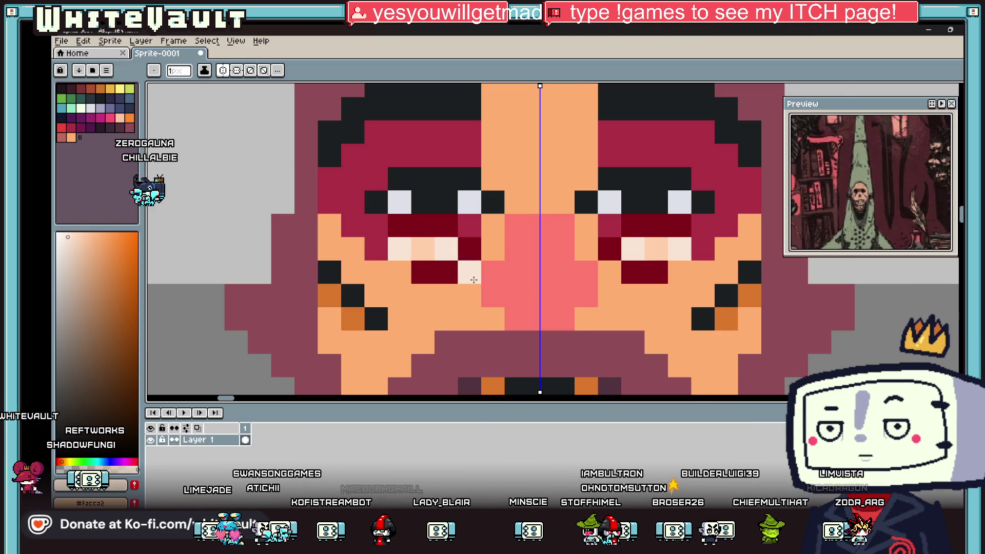
scroll(473, 279, down, 5)
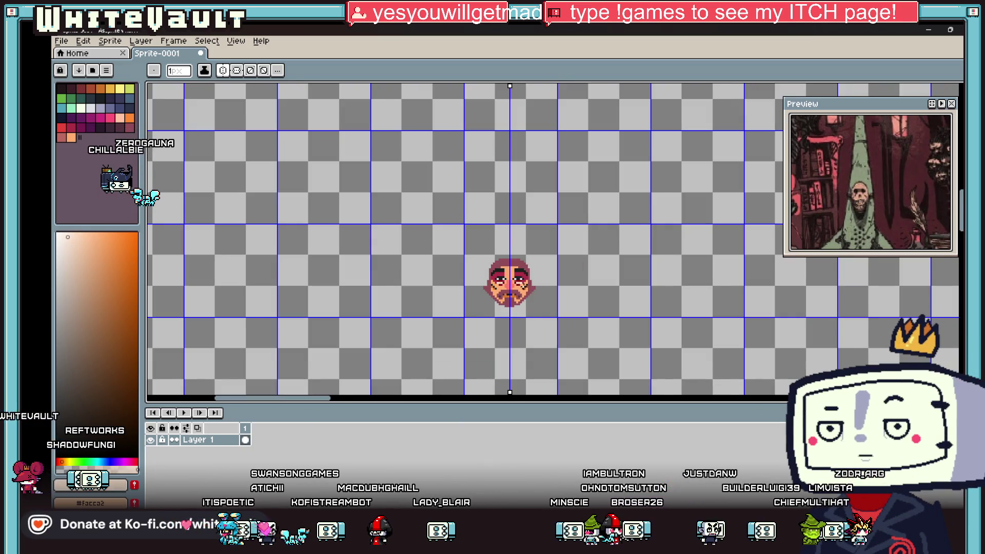
scroll(526, 286, up, 1)
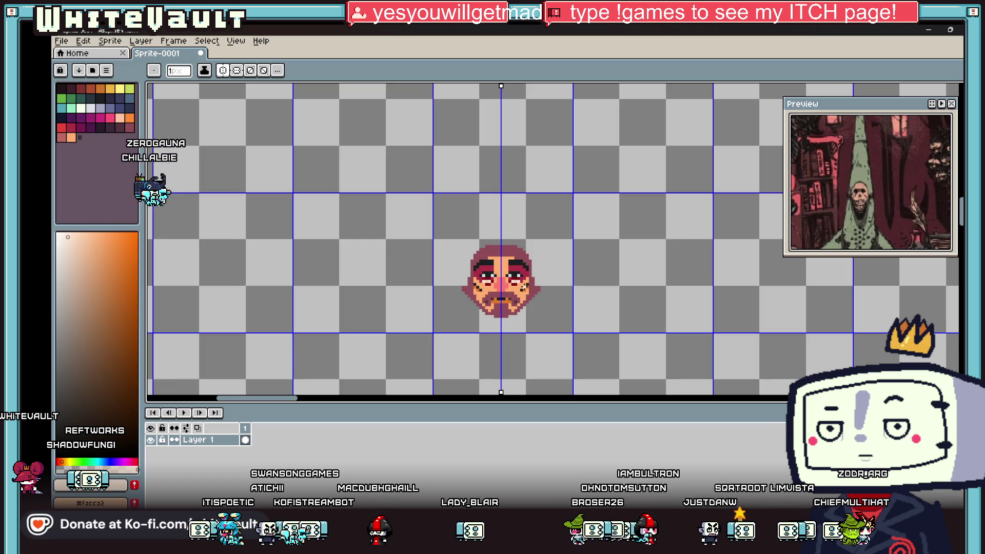
key(v)
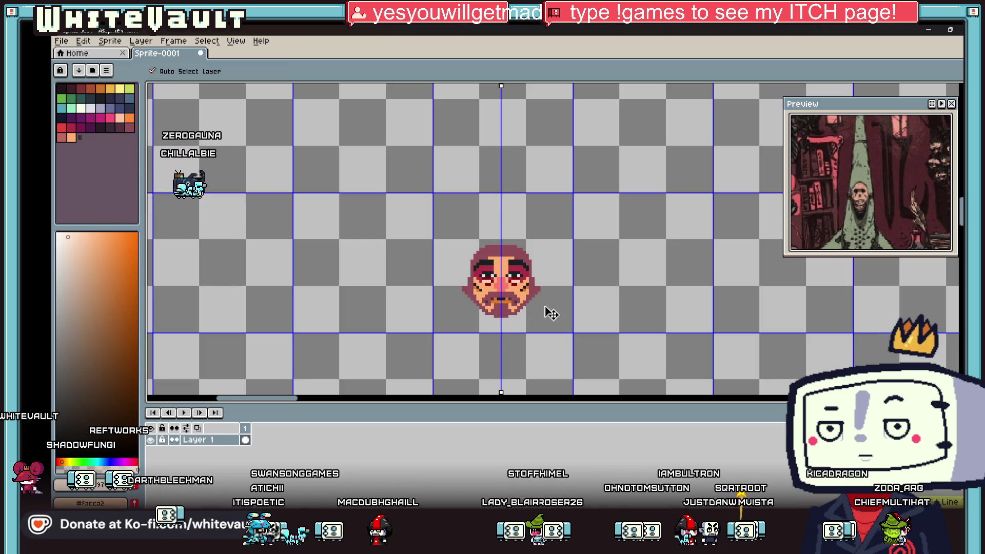
key(b)
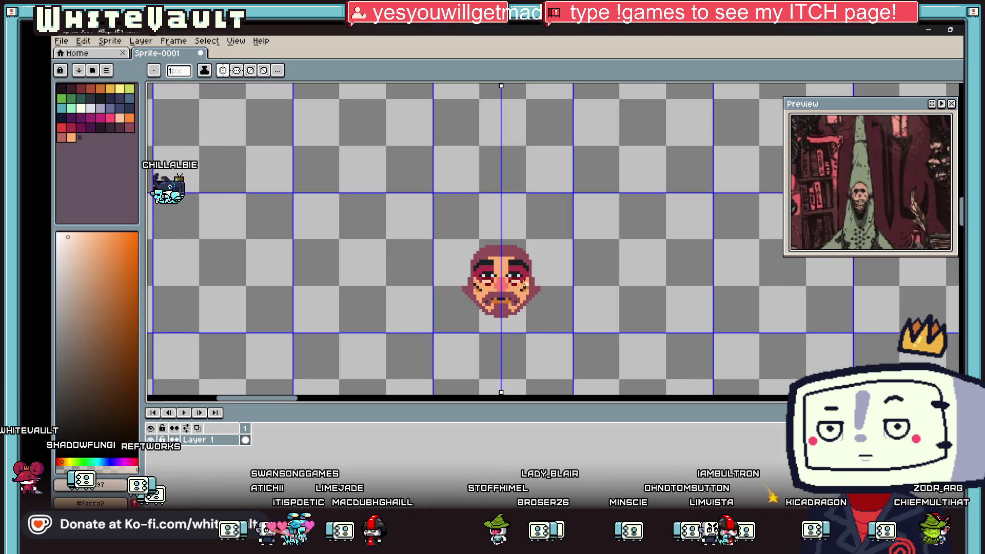
scroll(523, 280, up, 2)
scroll(505, 279, down, 3)
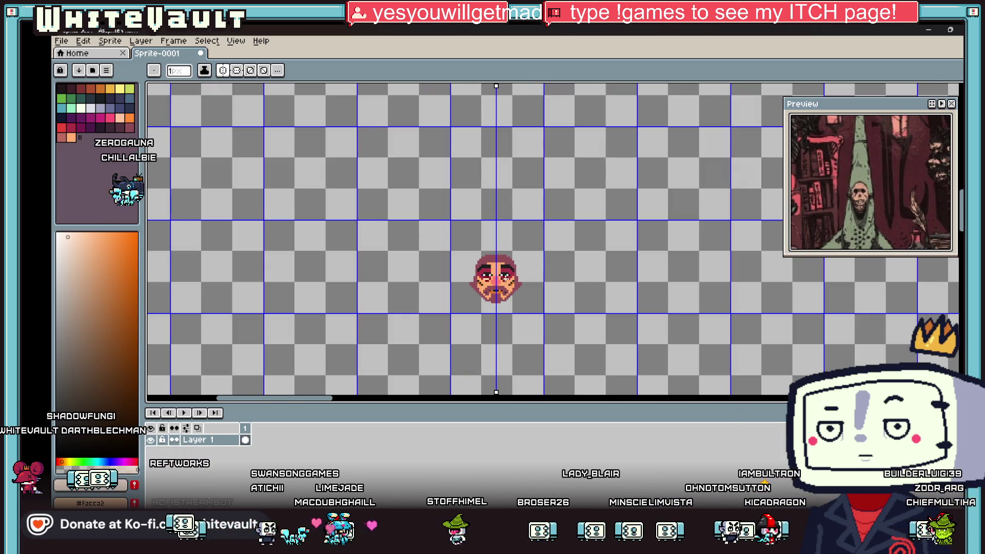
scroll(505, 280, up, 2)
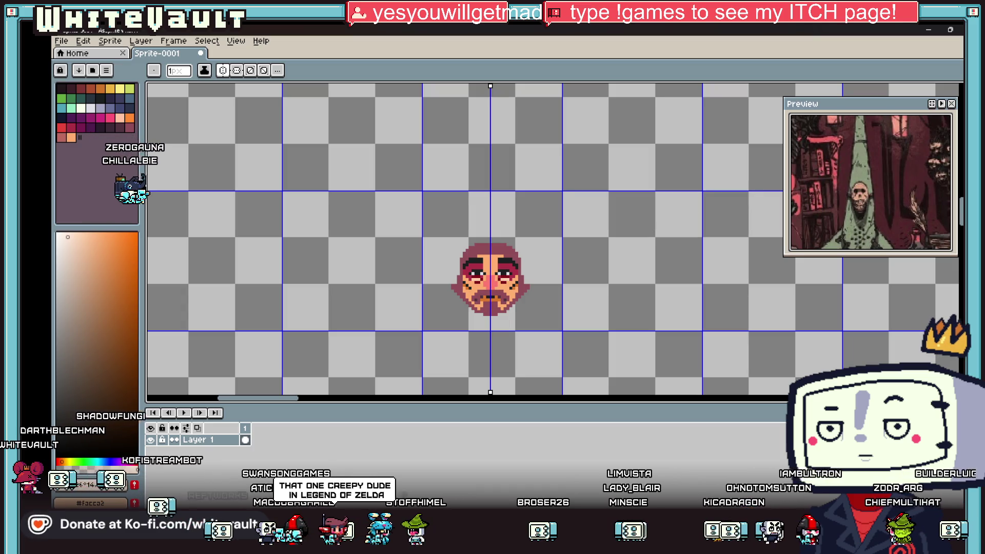
click(959, 92)
drag(426, 205, 554, 338)
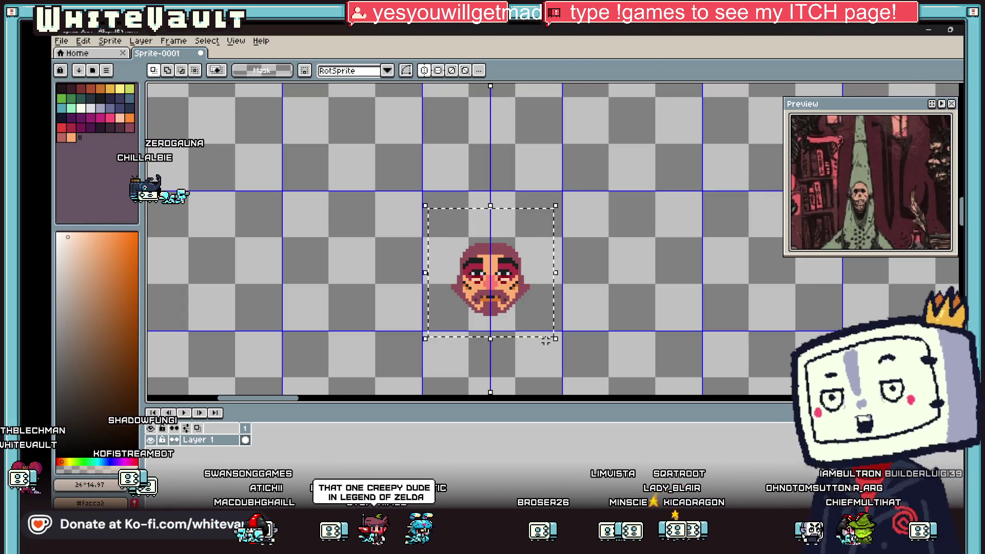
scroll(523, 305, down, 3)
key(ctrl+c)
key(ctrl+v)
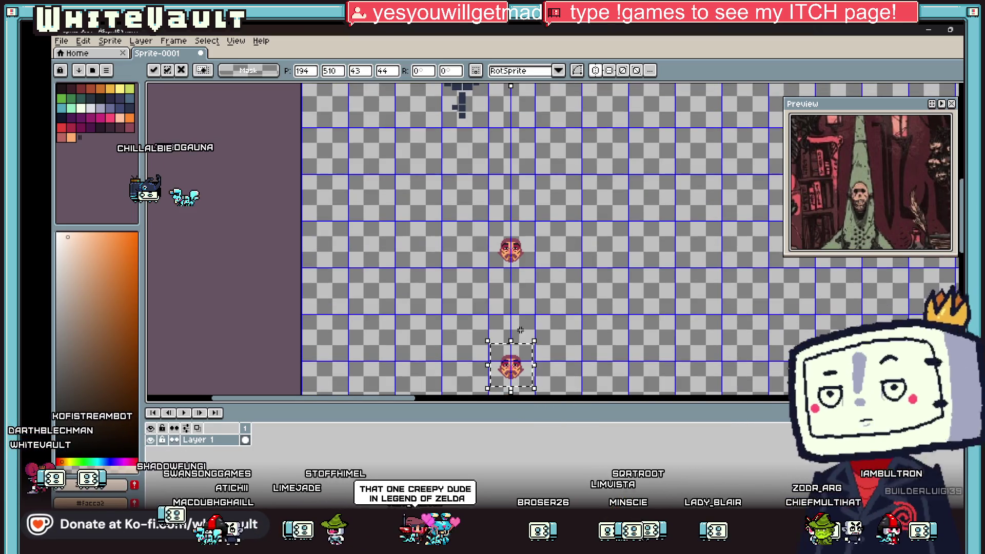
scroll(520, 330, up, 5)
key(Return)
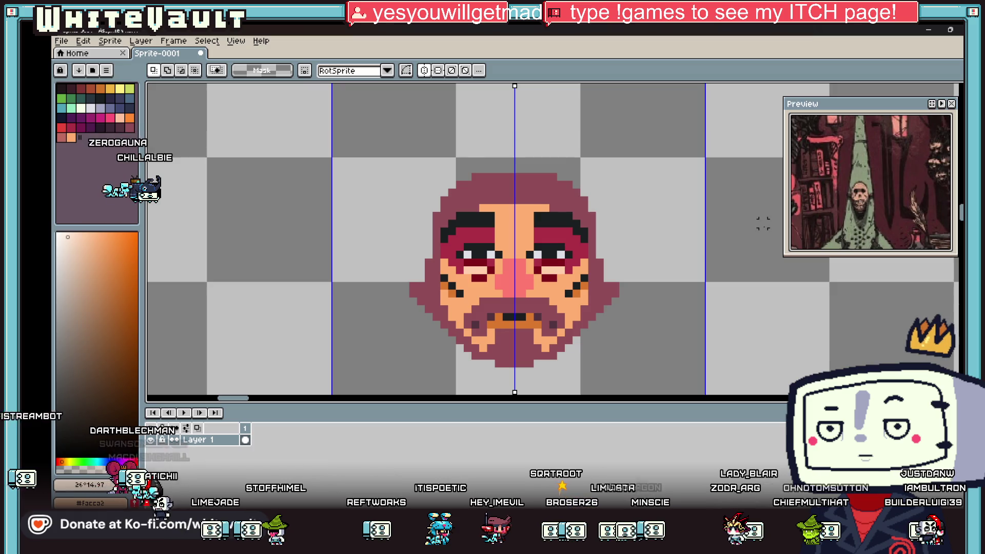
key(i)
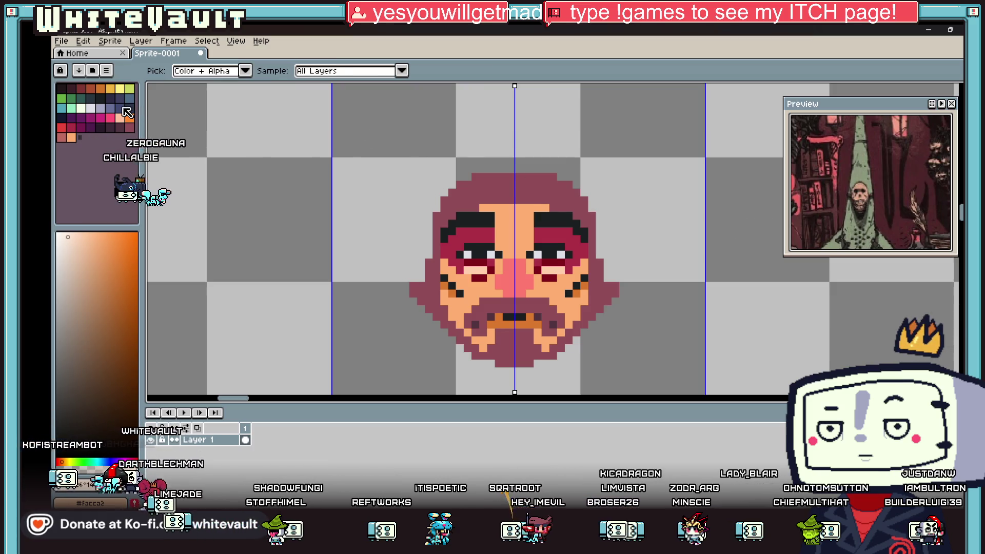
click(91, 118)
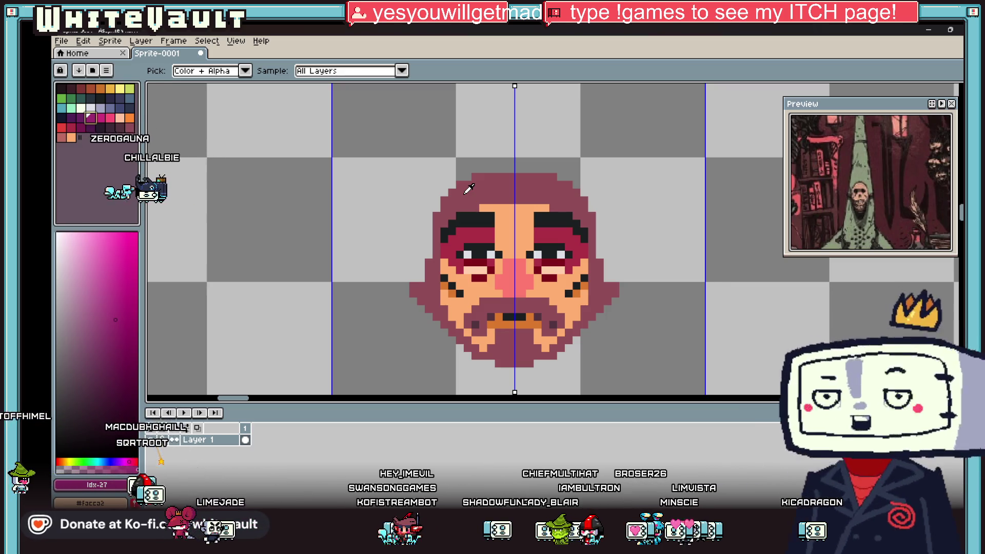
scroll(636, 267, down, 1)
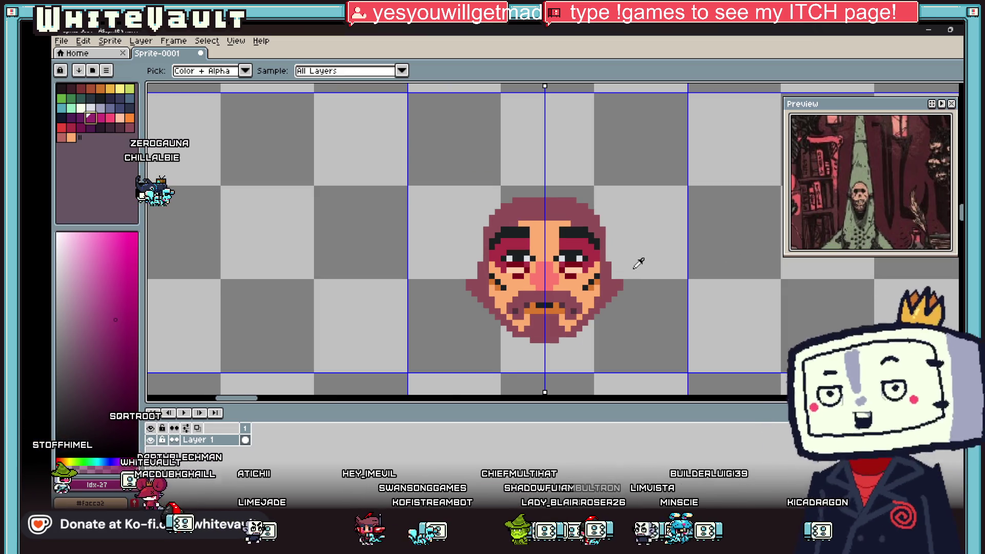
scroll(620, 260, down, 1)
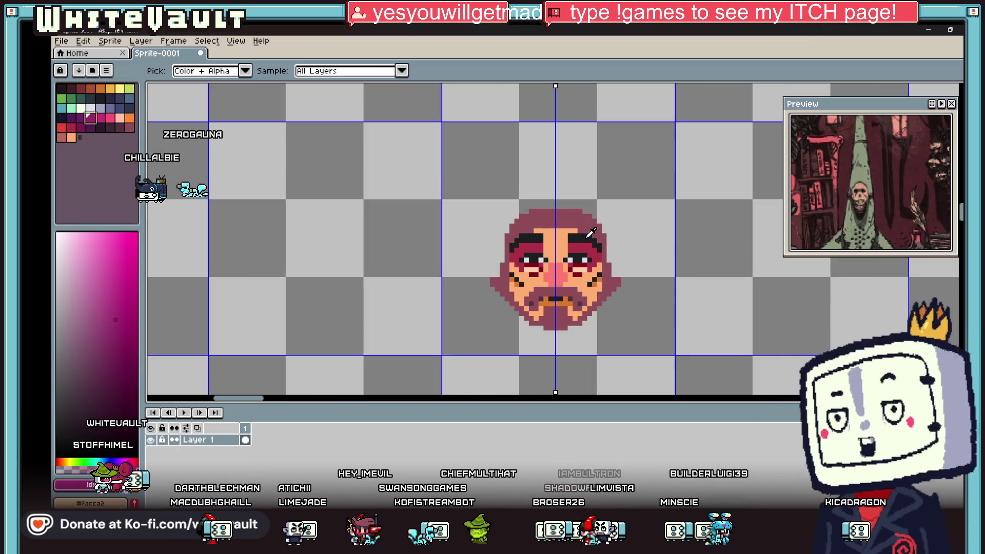
scroll(620, 260, up, 2)
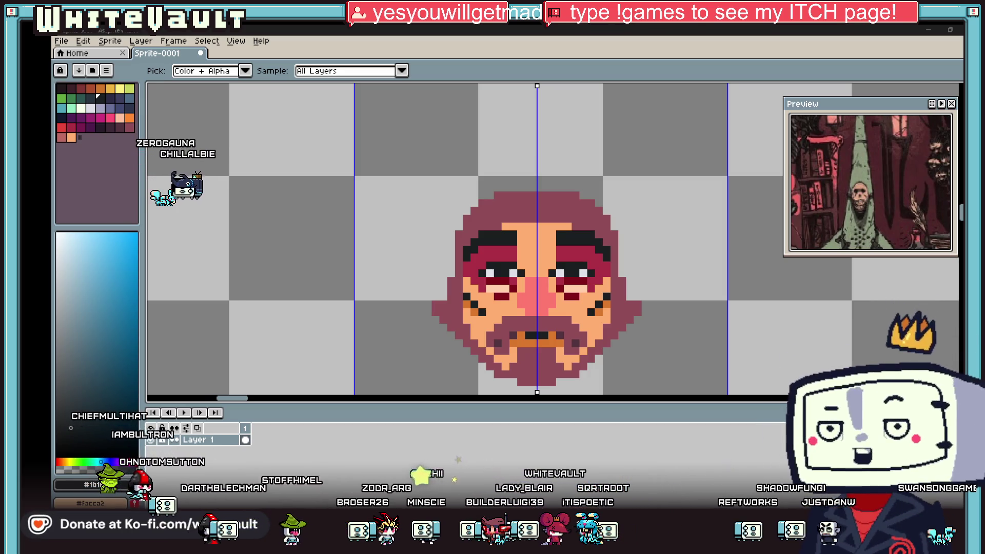
Paint the top eye rows and inner eye corners light blue-grey on both sides.
scroll(588, 259, down, 3)
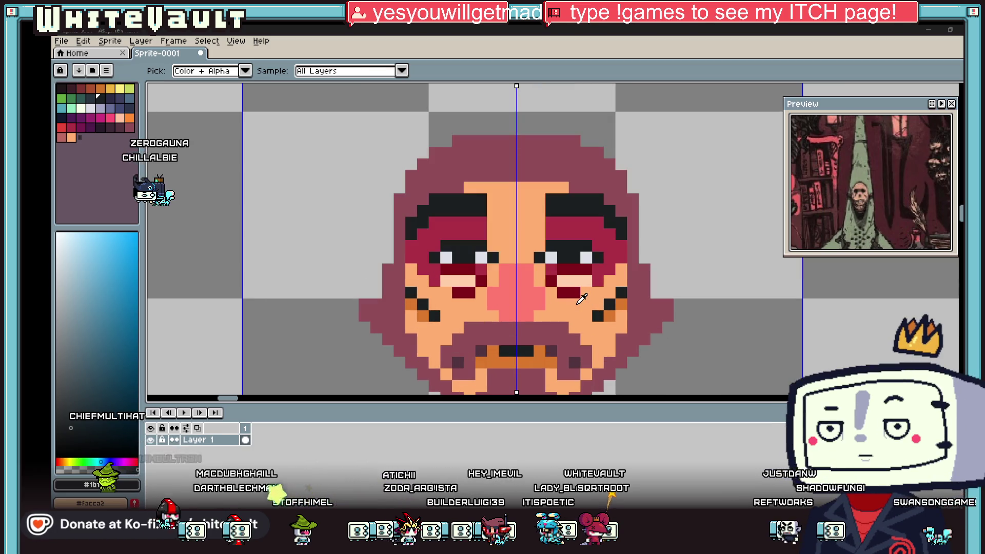
scroll(587, 259, down, 3)
scroll(563, 277, up, 3)
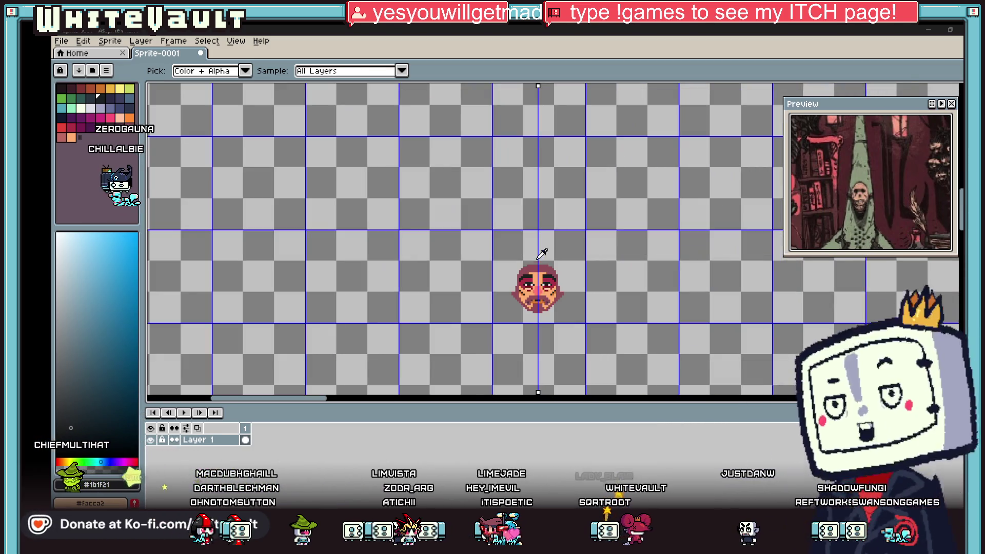
scroll(562, 277, up, 5)
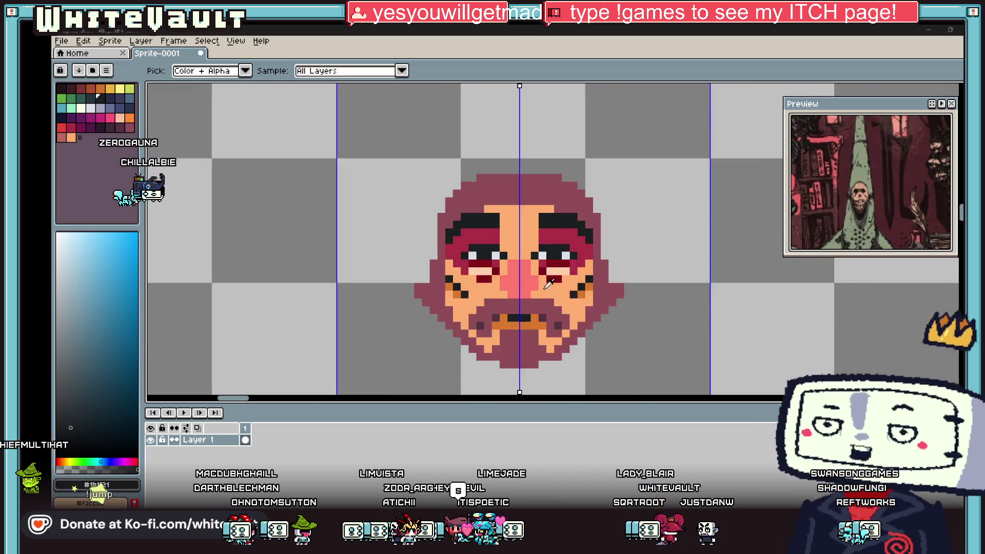
click(543, 244)
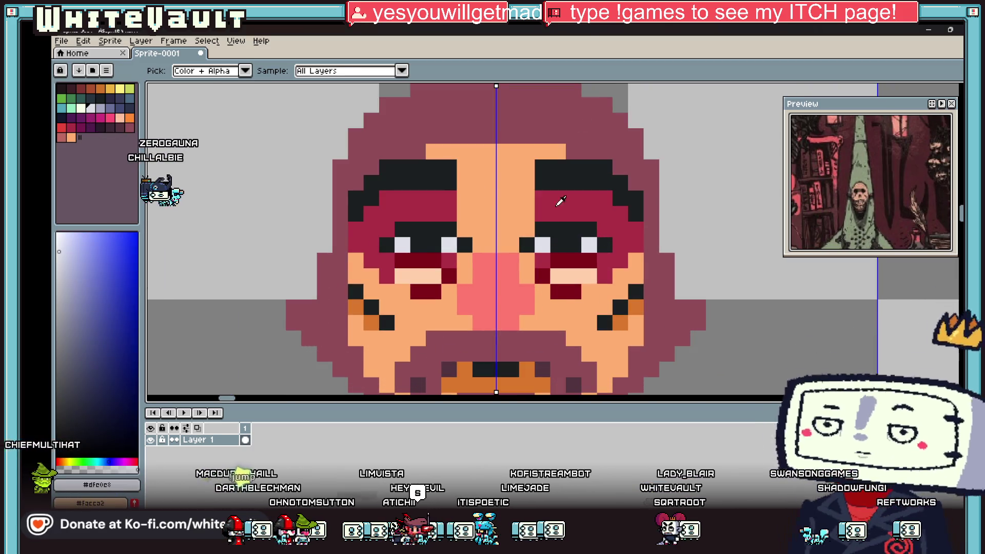
click(131, 99)
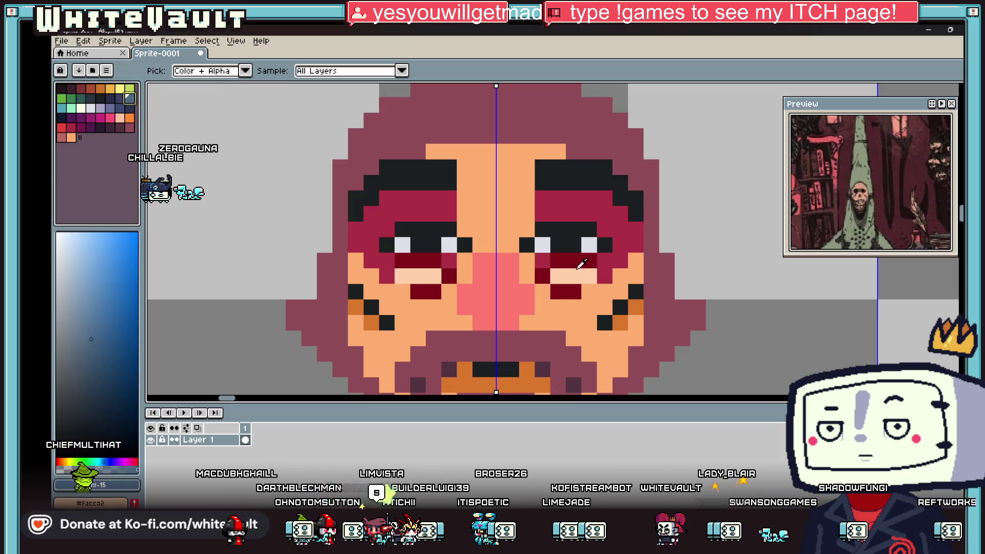
key(b)
click(555, 250)
mouse_move(548, 249)
mouse_down()
mouse_move(584, 245)
mouse_move(592, 229)
mouse_up()
click(527, 245)
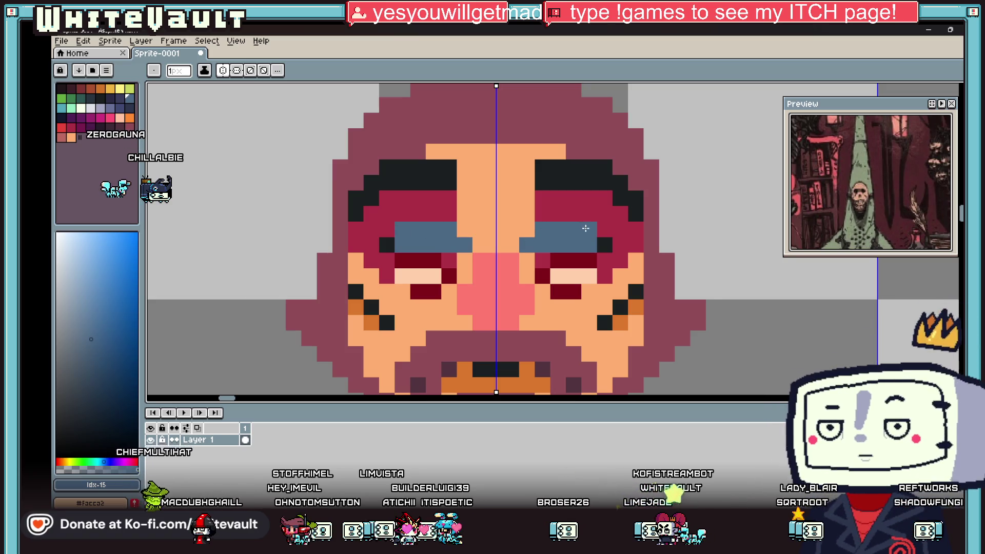
Draw black lines down beside the nose and along the lower eyelids, then sample peach.
key(i)
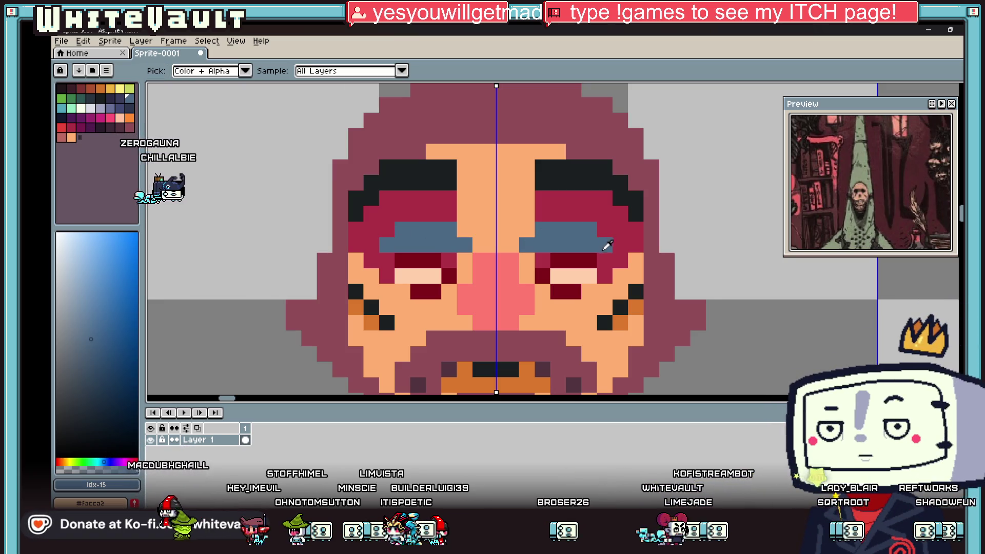
click(560, 169)
key(b)
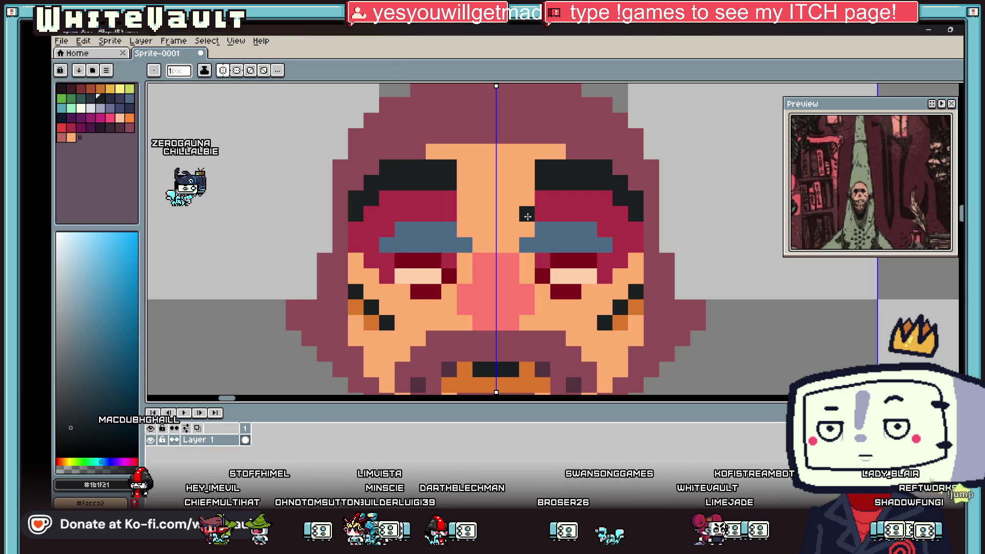
drag(527, 216, 528, 258)
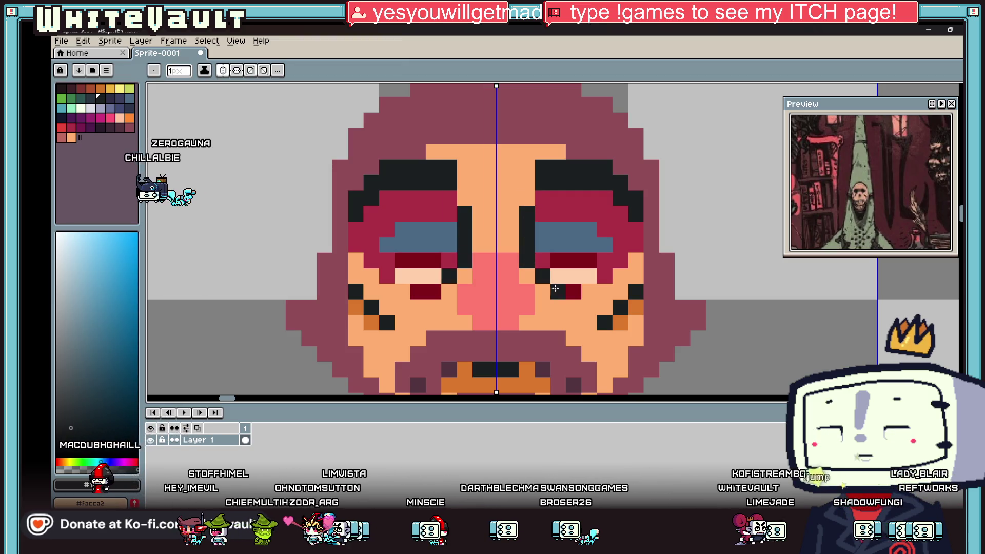
mouse_move(558, 291)
mouse_down()
mouse_move(595, 291)
mouse_move(619, 275)
mouse_up()
key(i)
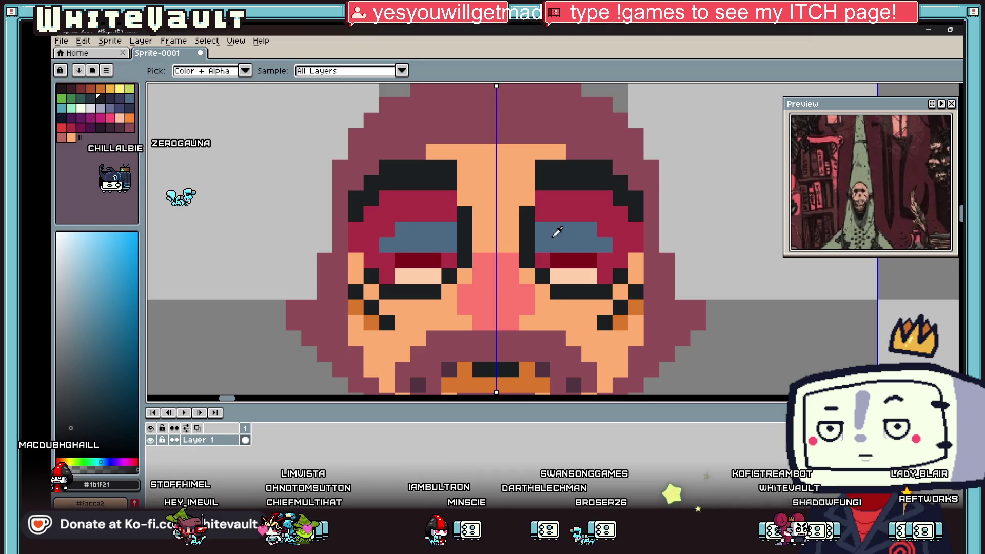
click(565, 274)
Paint peach over both eyes and their blue pupil rows so they look closed.
key(b)
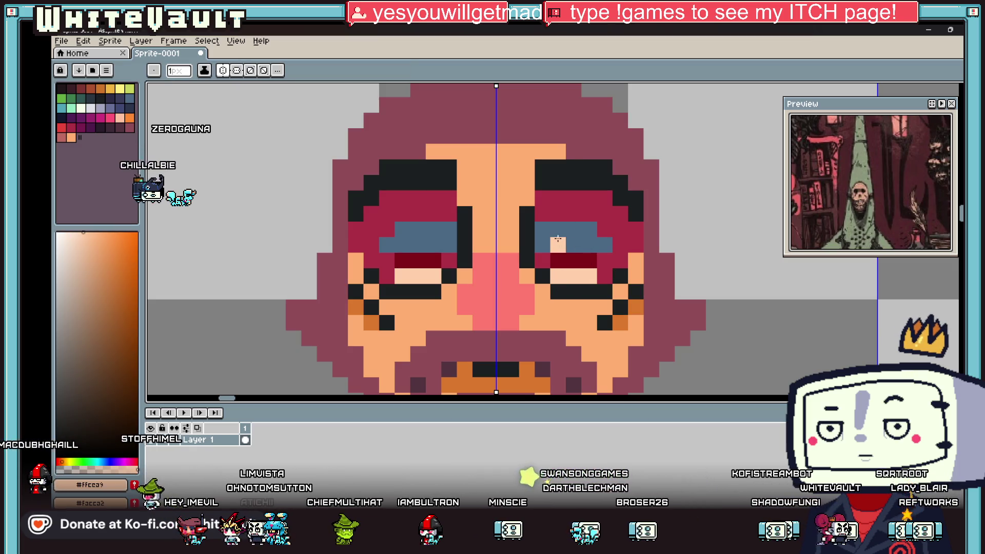
scroll(556, 232, up, 2)
drag(562, 225, 623, 224)
click(655, 258)
drag(655, 258, 655, 288)
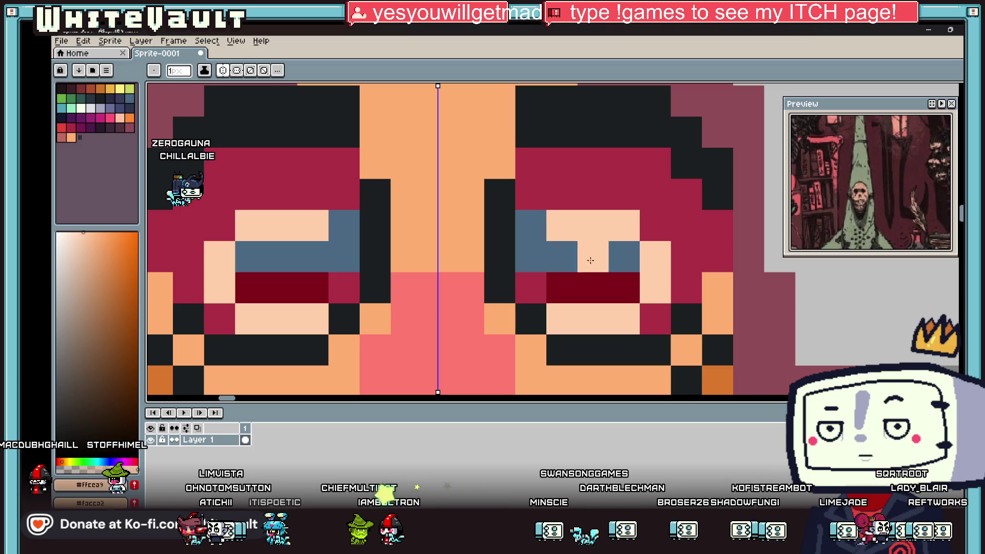
mouse_move(530, 256)
mouse_down()
mouse_move(530, 288)
mouse_move(624, 288)
mouse_up()
drag(614, 252, 575, 252)
Turn the red eye rows and remaining red area blue-grey with pencil and fill.
key(i)
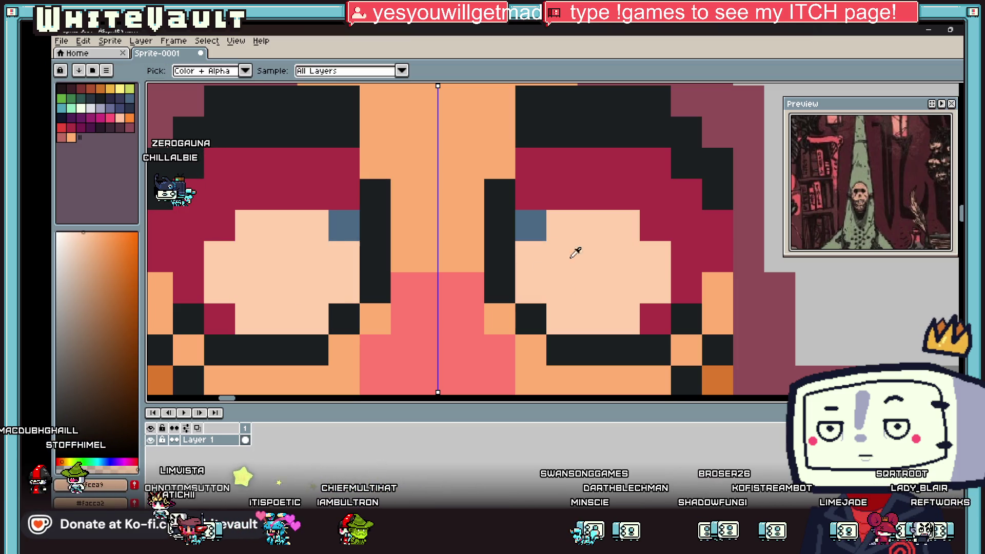
click(523, 223)
key(b)
mouse_move(534, 195)
mouse_down()
mouse_move(563, 193)
mouse_move(656, 225)
mouse_up()
key(g)
click(692, 247)
scroll(692, 247, down, 5)
scroll(662, 256, up, 4)
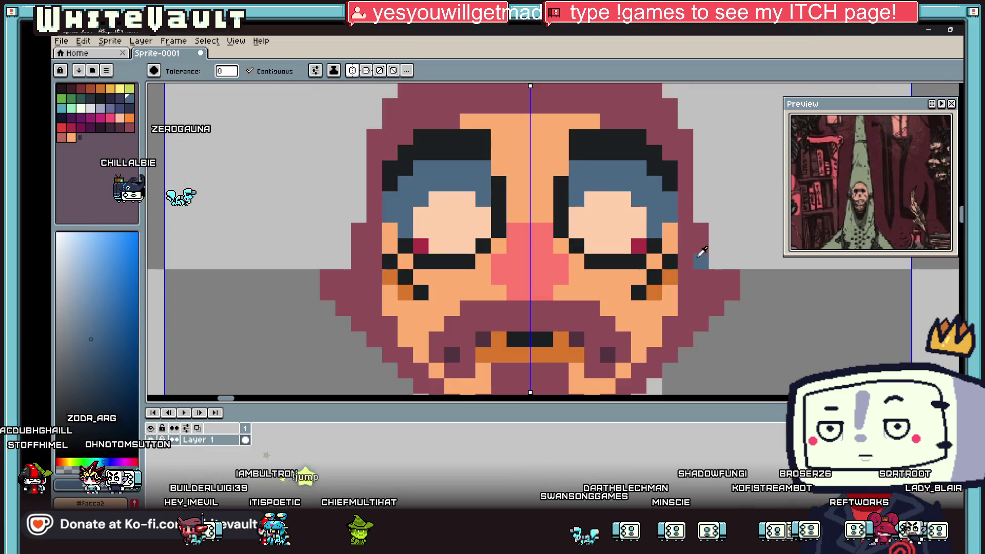
Paint the orange mouth row black, restoring two mouth pixels to orange.
key(i)
scroll(655, 275, down, 3)
scroll(638, 291, up, 3)
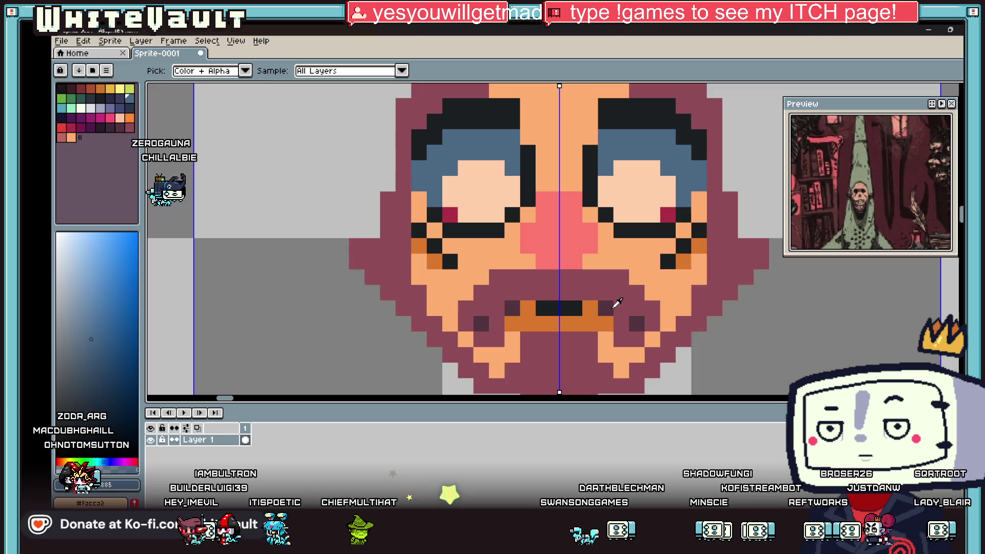
click(564, 310)
key(b)
click(526, 310)
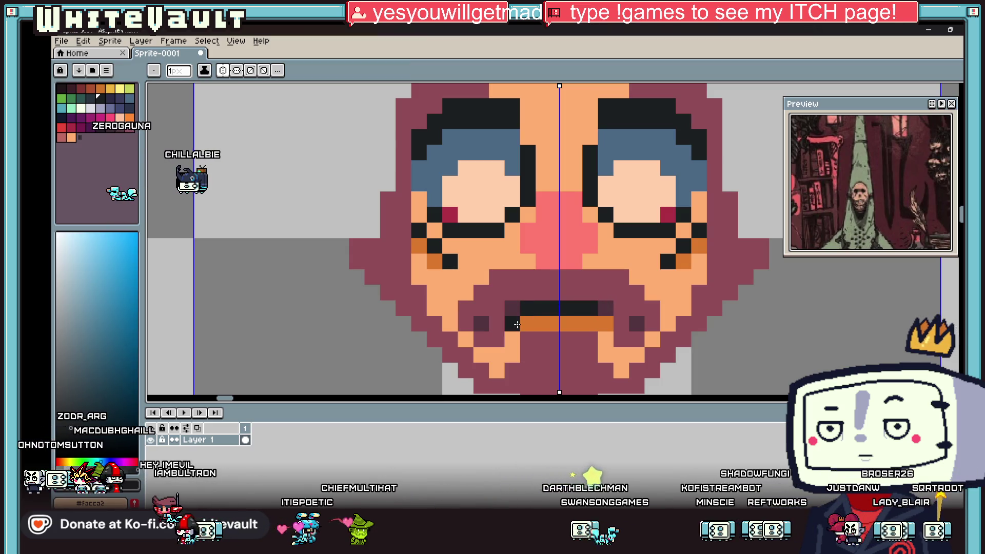
drag(517, 324, 551, 323)
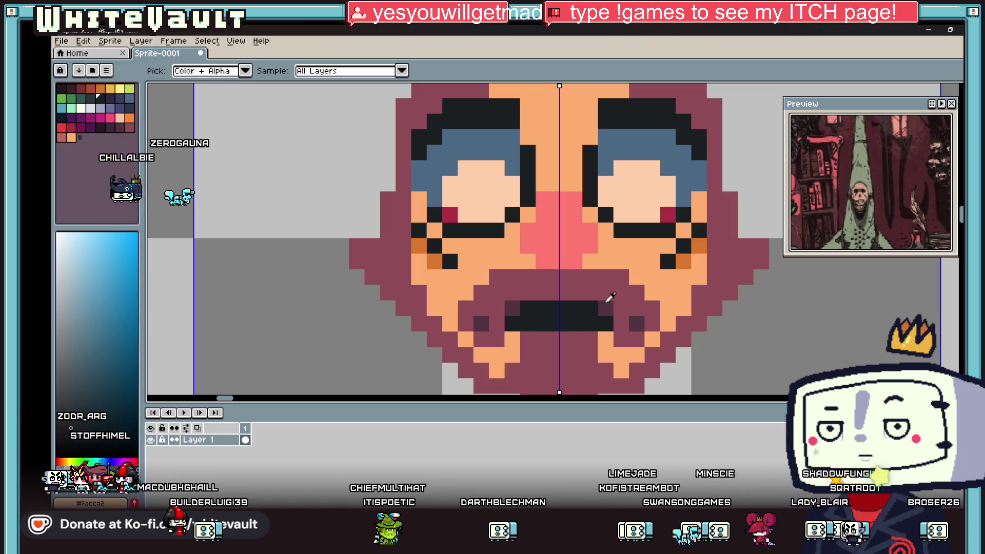
alt+click(632, 254)
click(563, 308)
Fill the forehead, cheeks and chin with the eyes' blue-grey.
scroll(577, 292, down, 5)
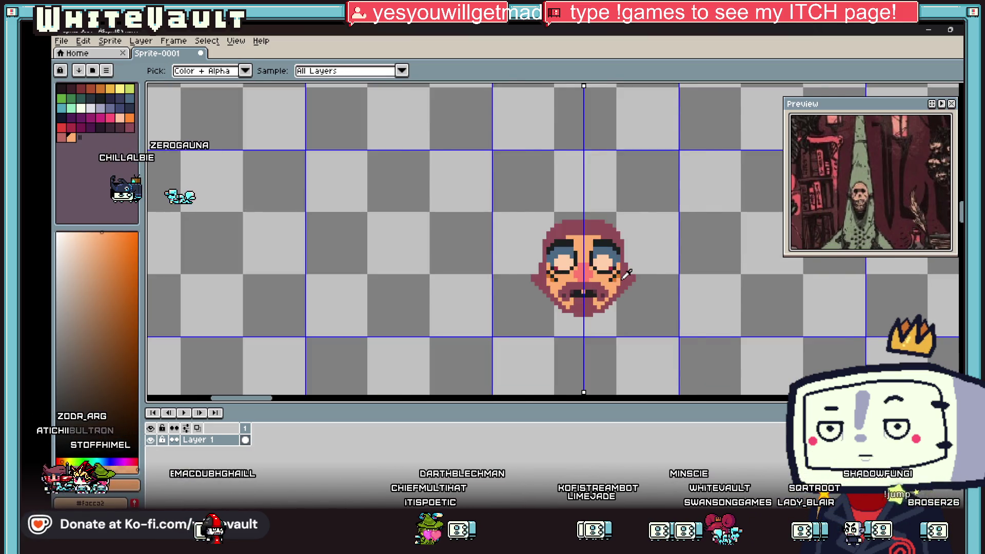
scroll(610, 190, up, 3)
click(611, 190)
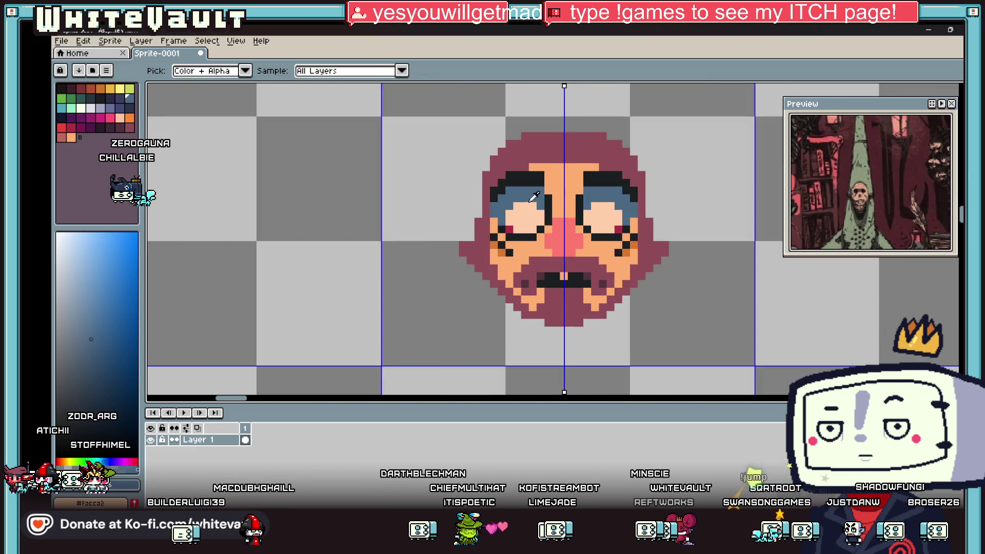
key(g)
click(530, 172)
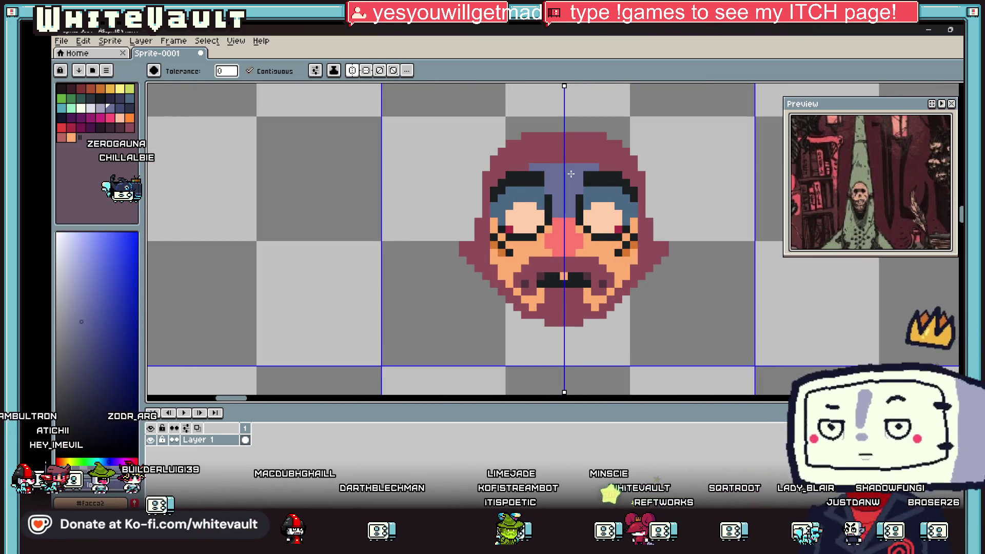
click(547, 229)
Draw a black column beside the nose, undoing the pixel below it.
key(b)
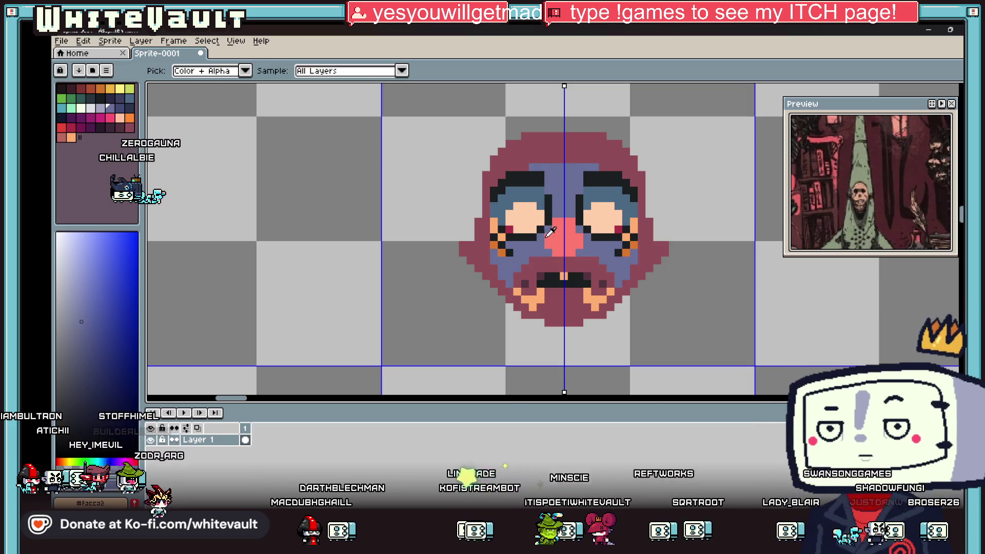
scroll(546, 229, up, 2)
drag(552, 205, 546, 279)
key(ctrl+z)
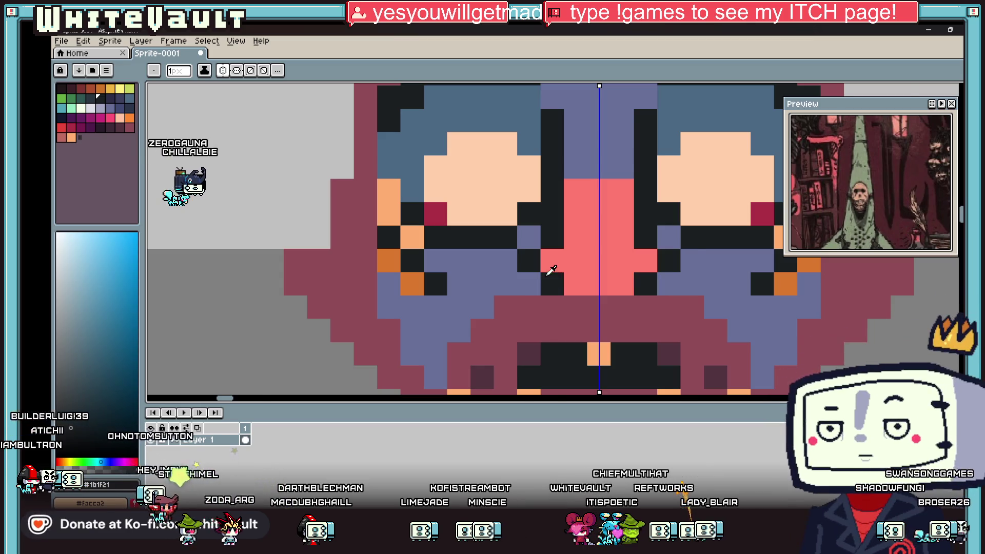
Choose a dark navy pencil colour after trying a darker blue-grey.
scroll(549, 271, down, 2)
key(i)
click(510, 268)
click(128, 359)
key(b)
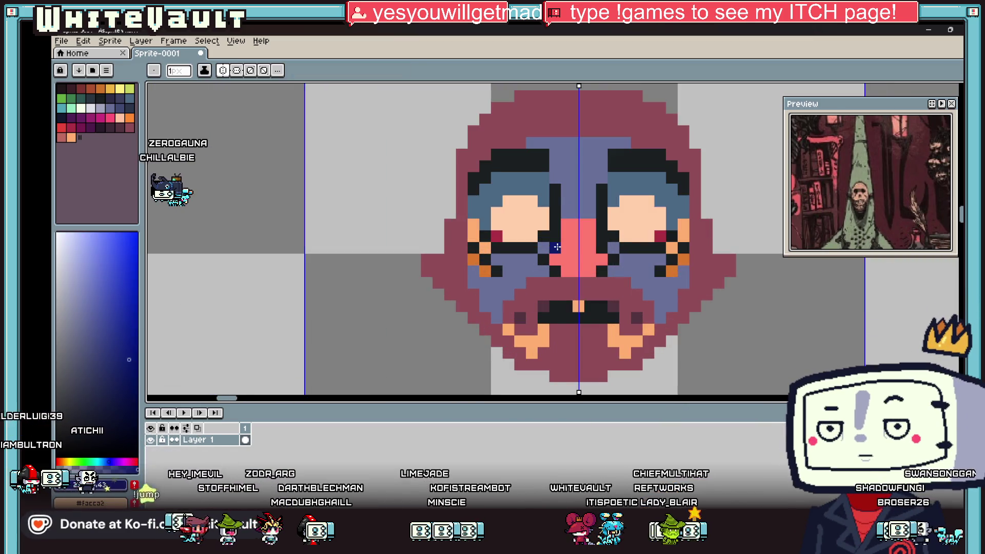
key(i)
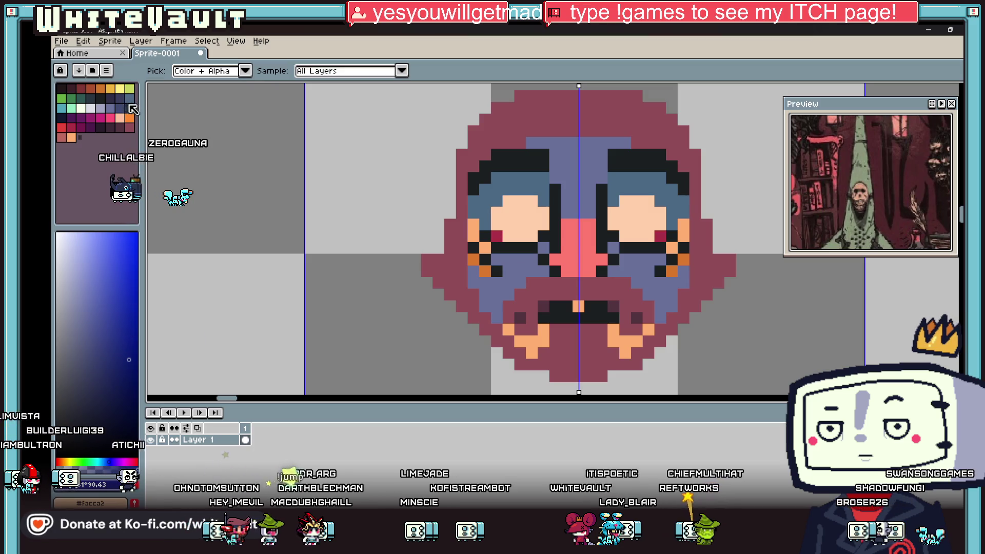
click(130, 108)
key(b)
scroll(543, 261, up, 2)
Paint dark navy pixels beside the nose and along the row beneath it.
click(545, 276)
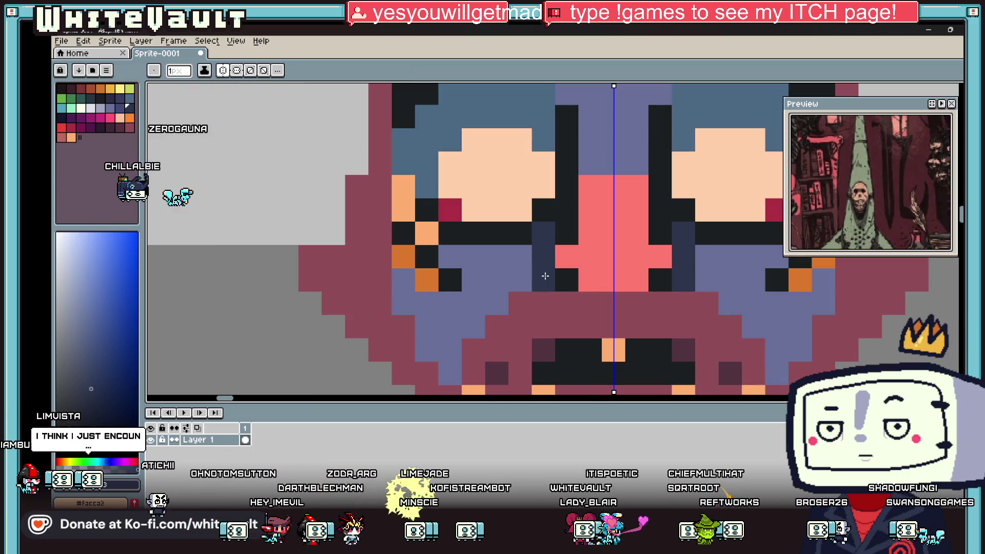
drag(582, 301, 660, 309)
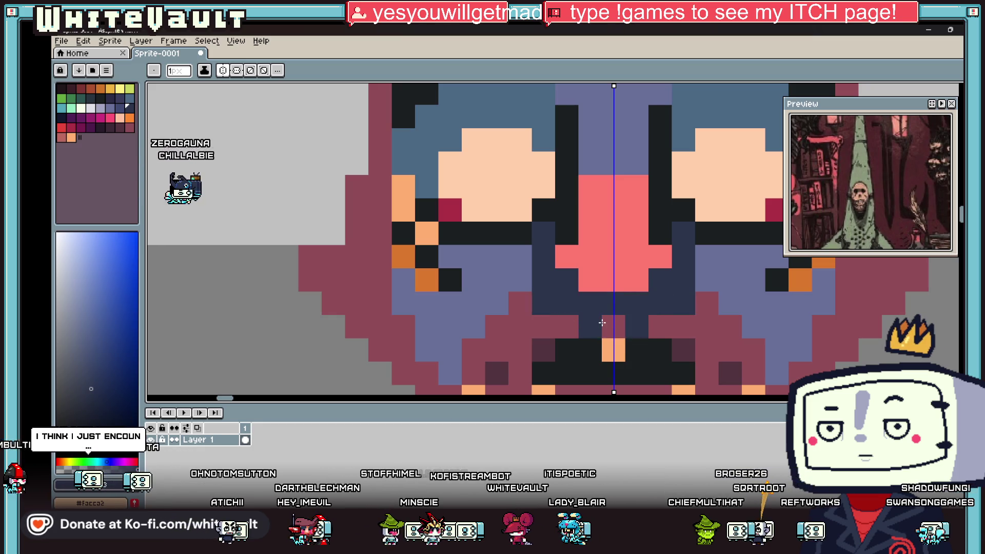
click(602, 322)
drag(522, 257, 453, 253)
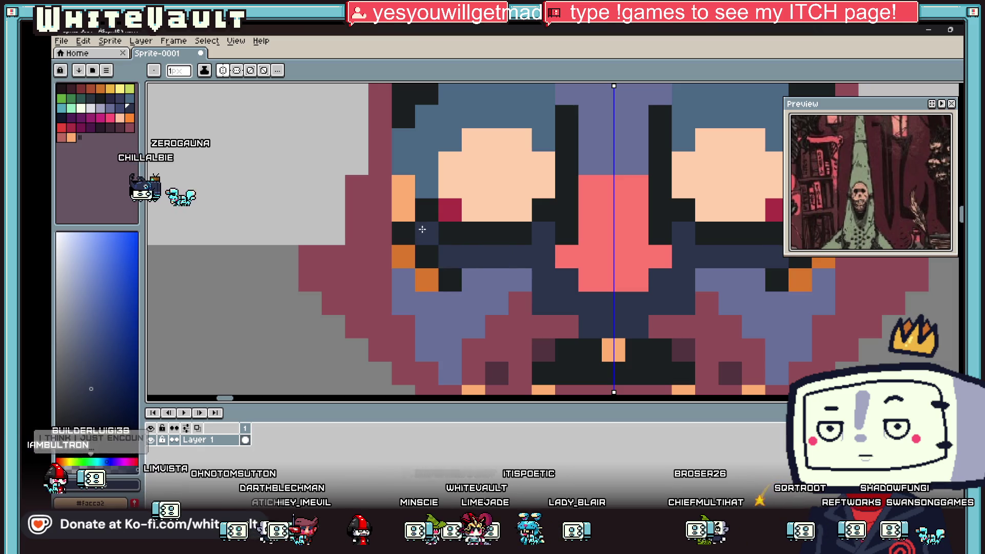
scroll(564, 256, down, 8)
scroll(615, 258, up, 5)
Sample the slate #686F99 from the face and paint the peach eye areas slate.
key(alt)
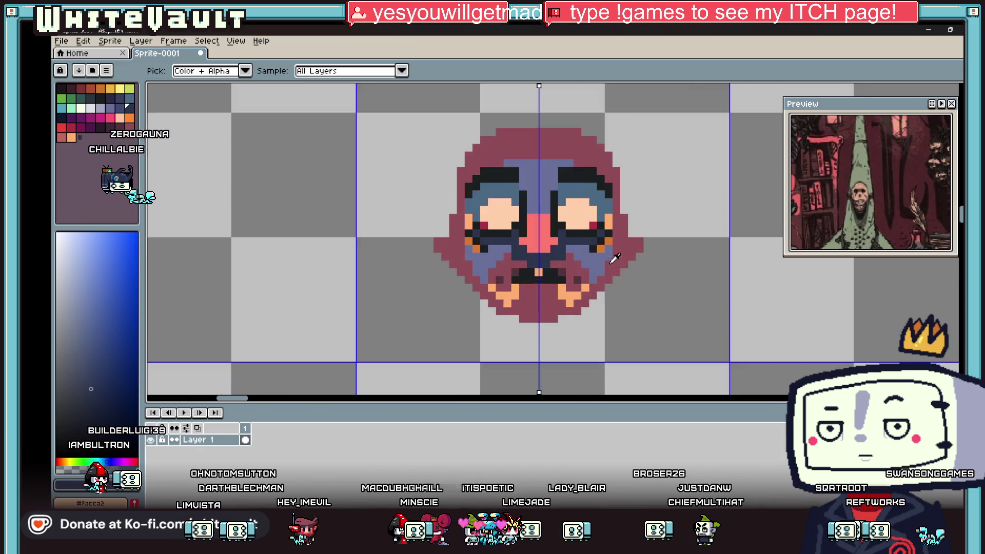
scroll(614, 258, up, 1)
alt+click(572, 241)
scroll(571, 178, up, 2)
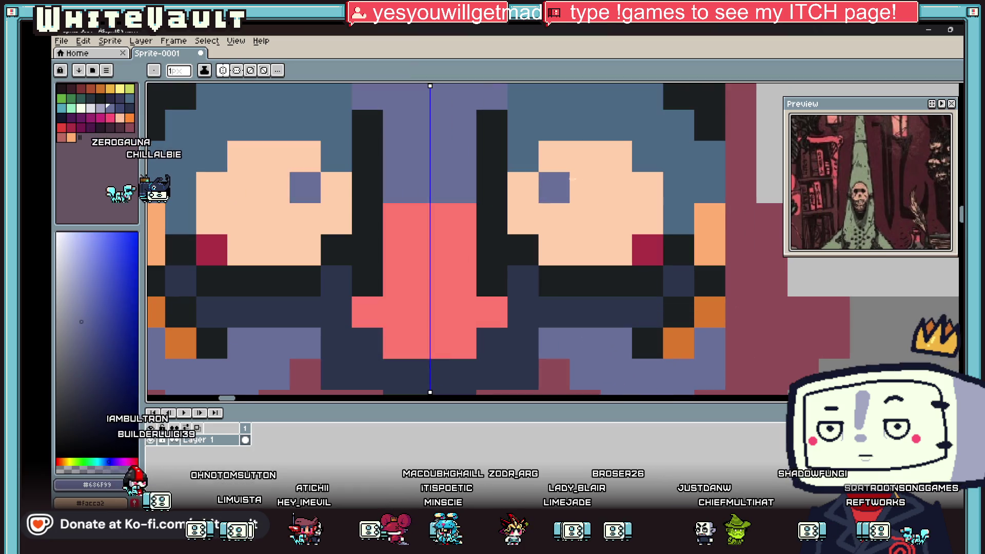
mouse_move(572, 179)
mouse_down()
mouse_move(554, 156)
mouse_move(615, 157)
mouse_move(648, 187)
mouse_move(523, 181)
mouse_up()
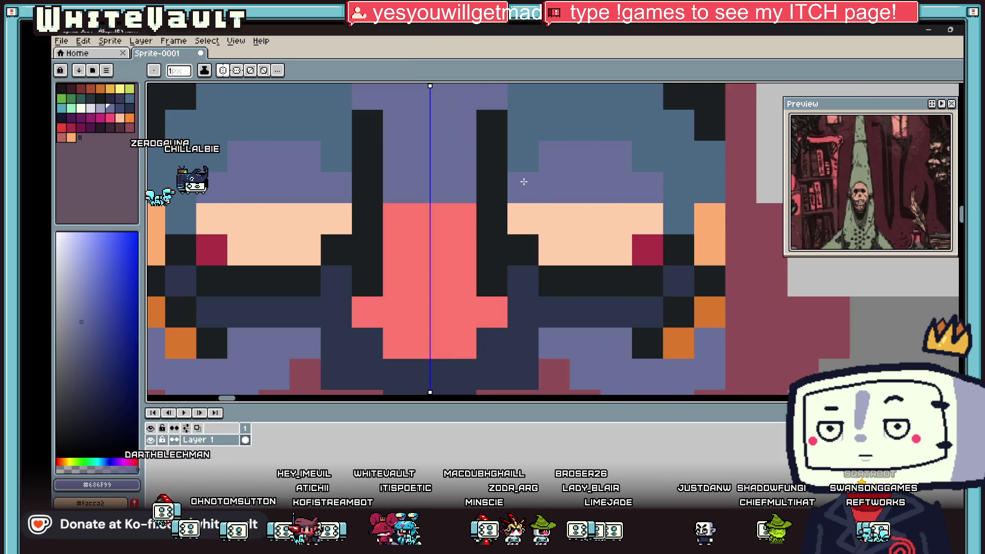
scroll(524, 182, down, 5)
Sample the dark navy and pencil navy pixels across the mouth.
key(alt)
scroll(600, 168, up, 3)
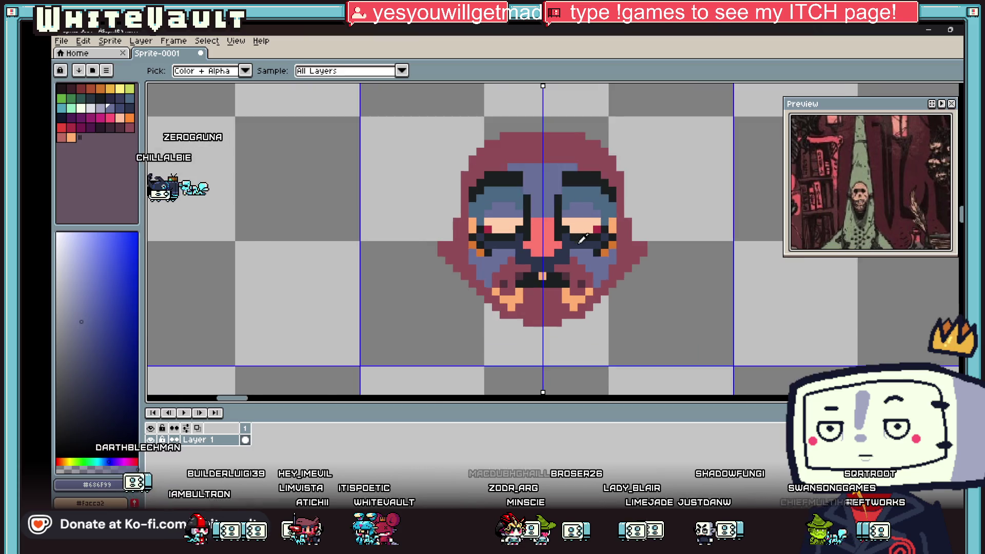
click(557, 262)
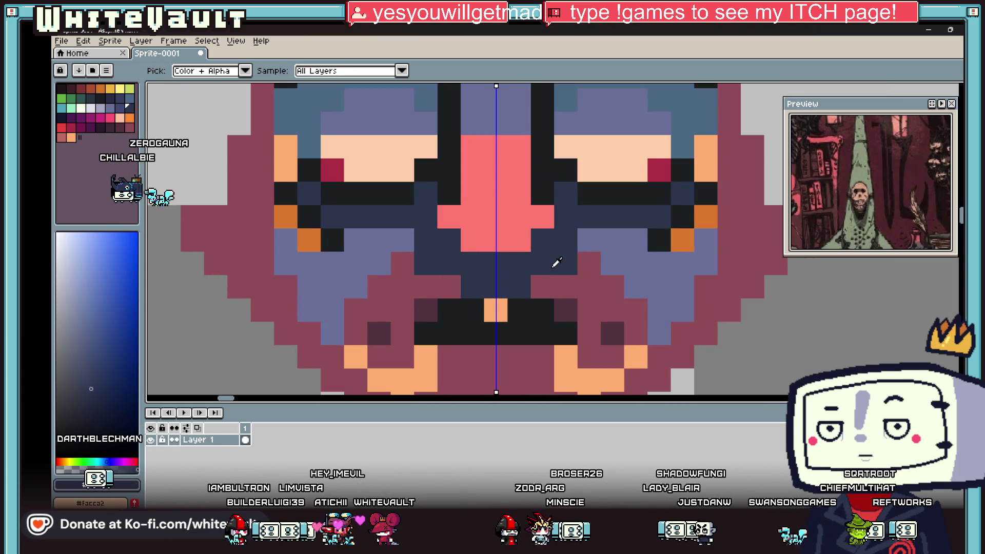
scroll(506, 324, down, 3)
scroll(506, 324, up, 2)
key(b)
click(507, 322)
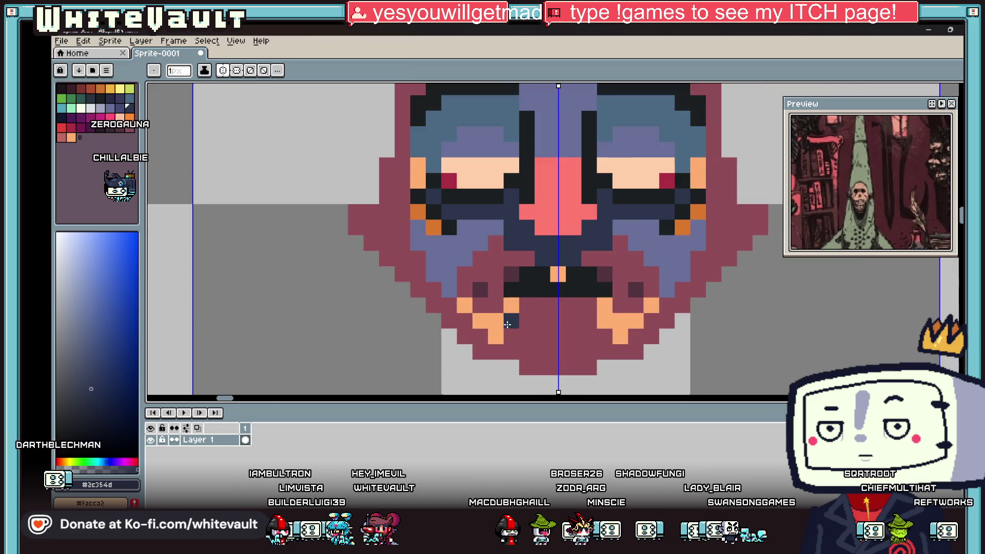
drag(515, 319, 553, 331)
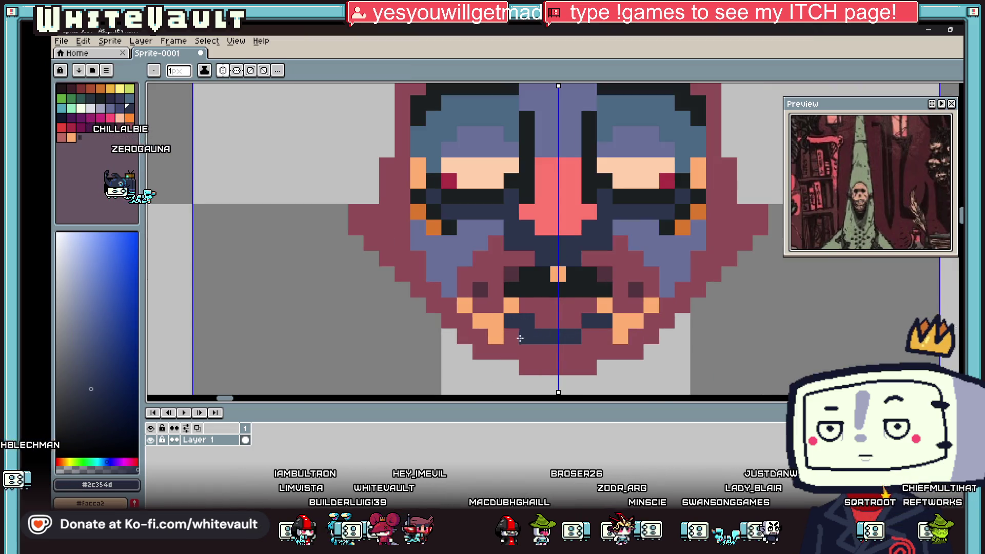
click(511, 336)
click(564, 351)
Bucket-fill the maroon mouth surround, outer border and orange lower cheeks slate purple.
key(i)
click(479, 248)
key(g)
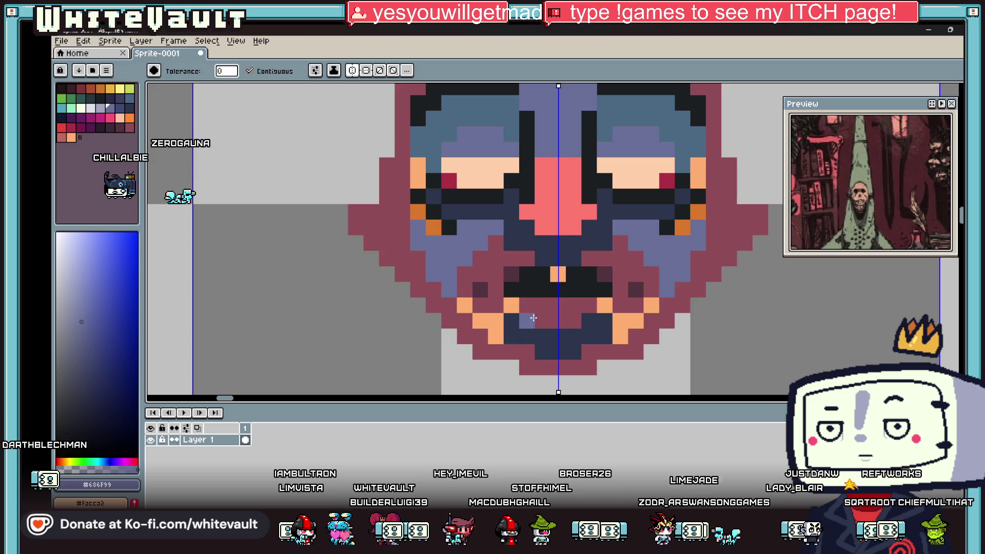
click(526, 307)
click(495, 272)
click(482, 321)
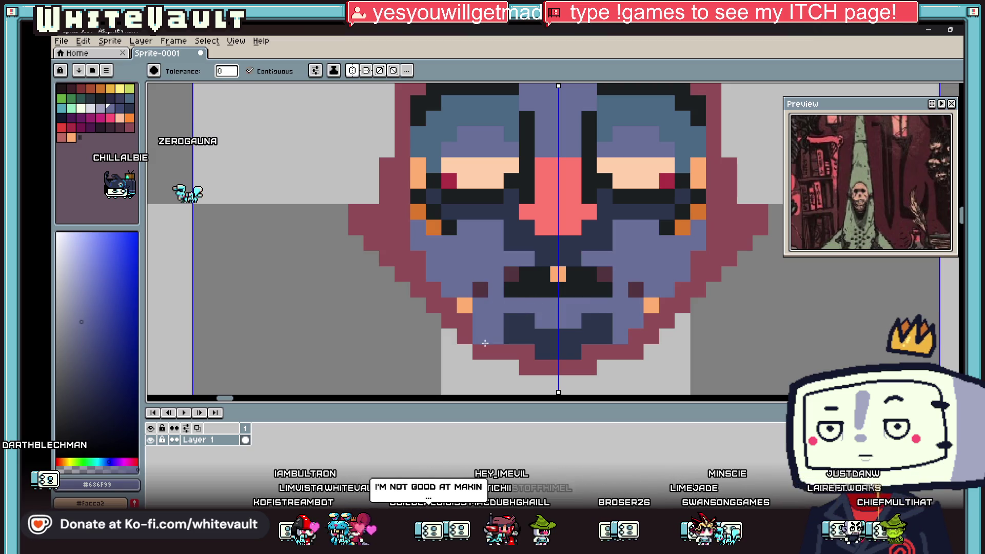
click(466, 317)
scroll(575, 288, down, 5)
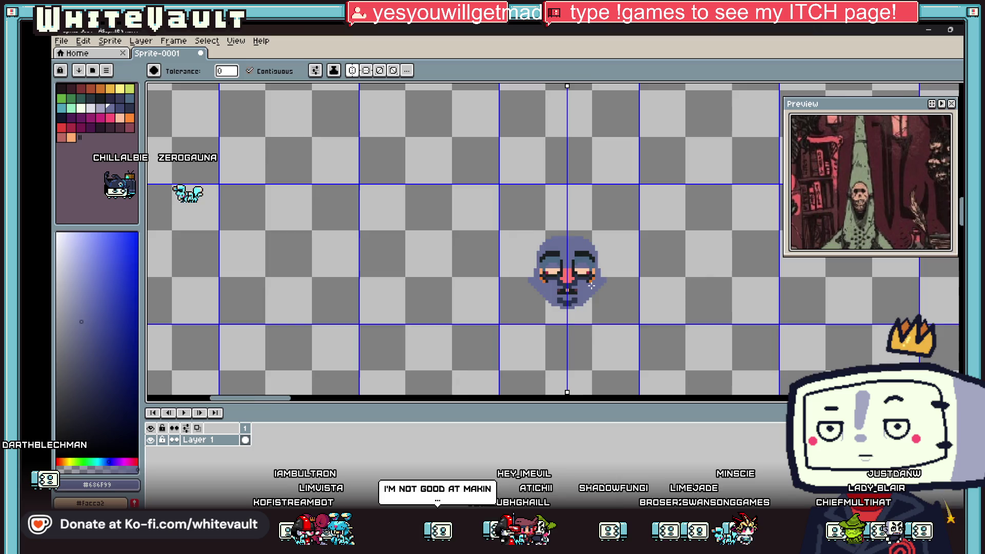
scroll(608, 261, up, 6)
Pencil the leftover orange and maroon edge pixels purple.
key(i)
key(b)
mouse_move(580, 197)
mouse_down()
mouse_move(556, 290)
mouse_move(540, 288)
mouse_up()
scroll(544, 284, down, 5)
scroll(522, 275, up, 2)
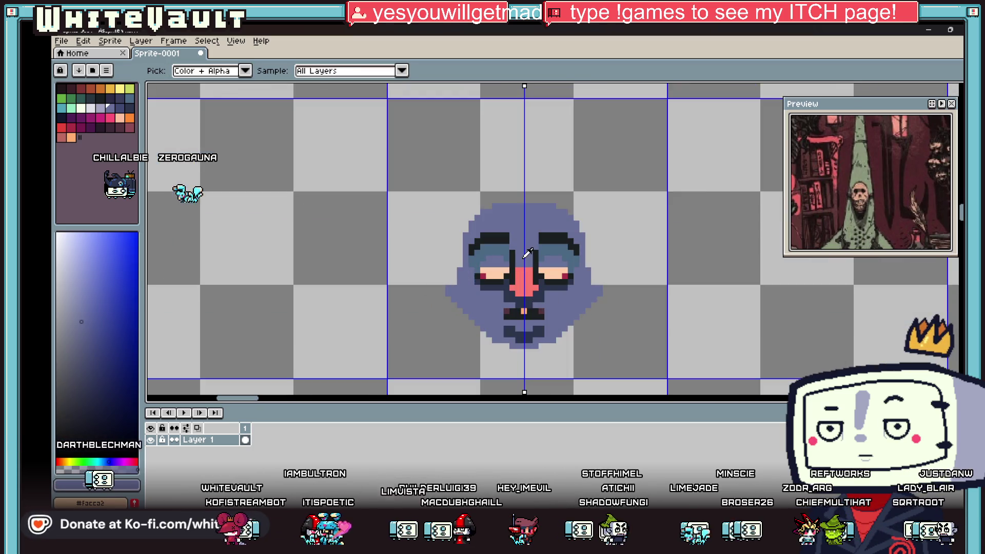
Bucket-fill the centre mustache pixel purple.
key(g)
scroll(541, 292, up, 2)
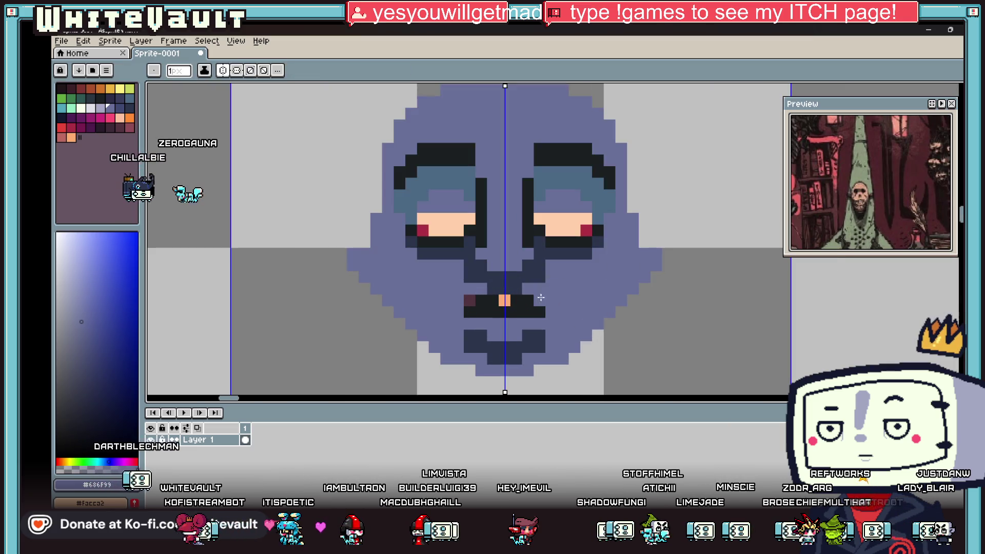
click(506, 299)
key(alt)
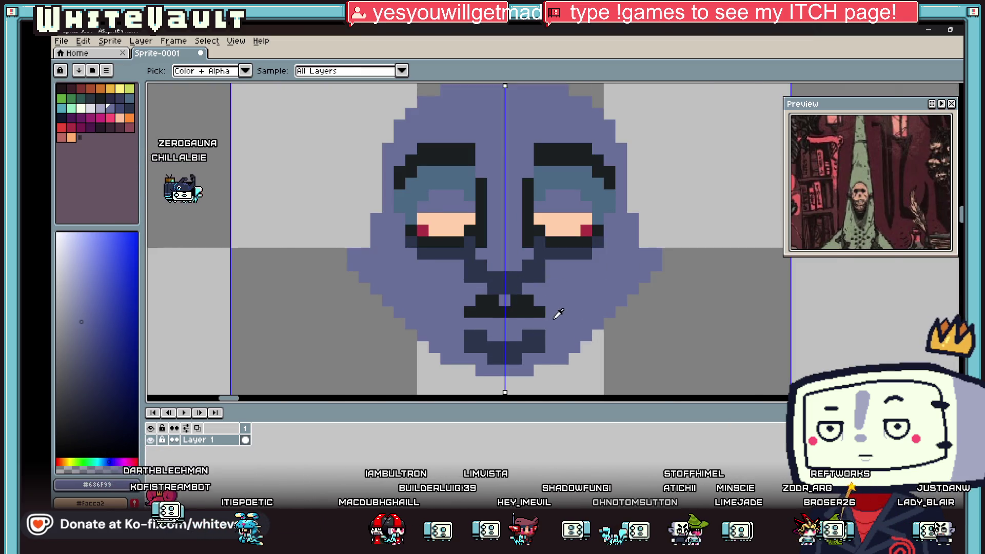
scroll(558, 307, down, 4)
scroll(556, 299, up, 4)
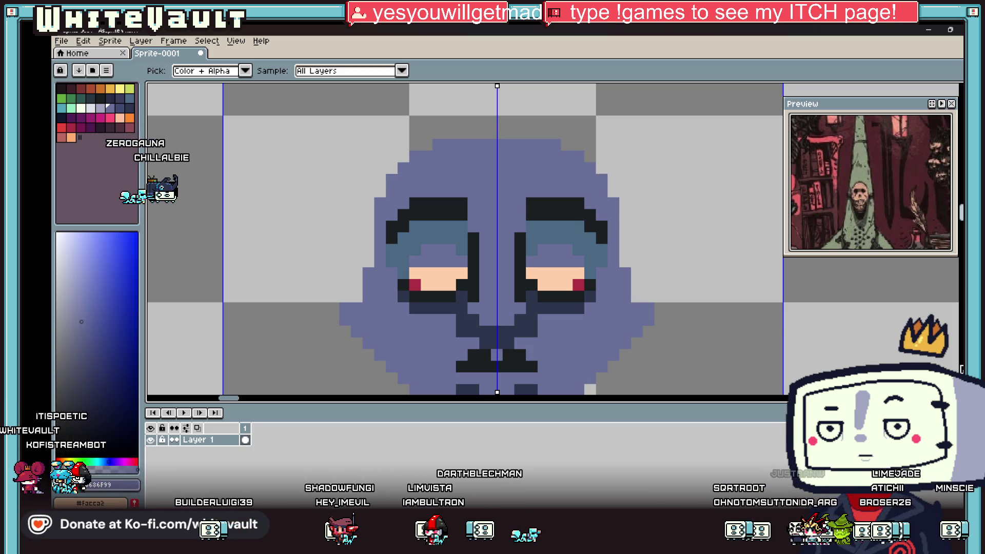
scroll(525, 261, down, 3)
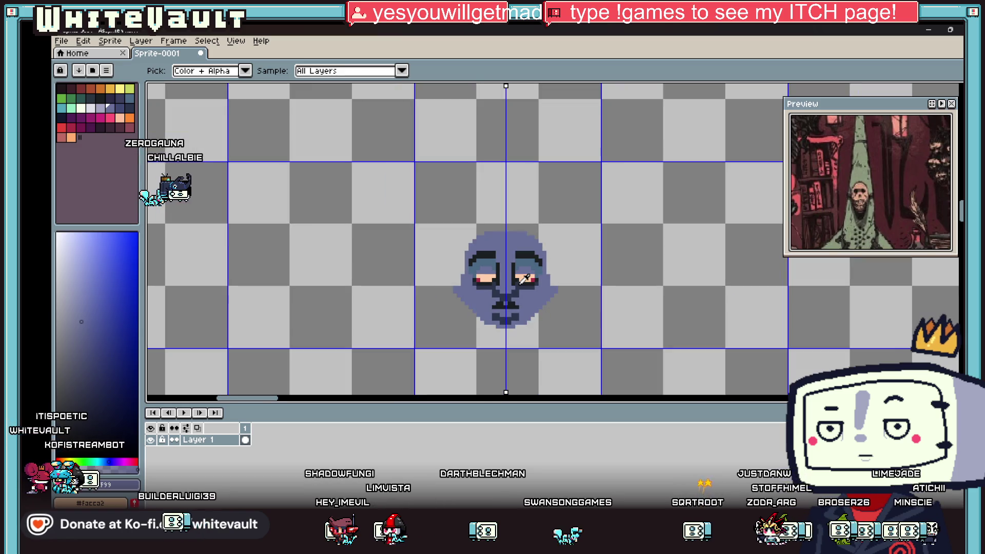
scroll(524, 311, up, 2)
Undo the blue recolouring until the peach, crimson and mauve bearded face returns.
key(v)
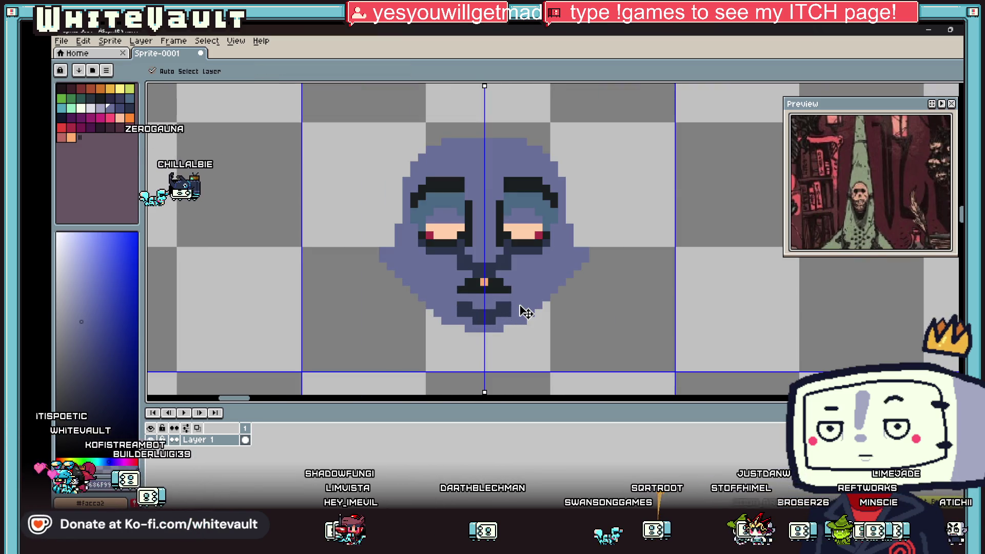
key(ctrl+y)
key(ctrl+y)
key(ctrl+y)
key(ctrl+y)
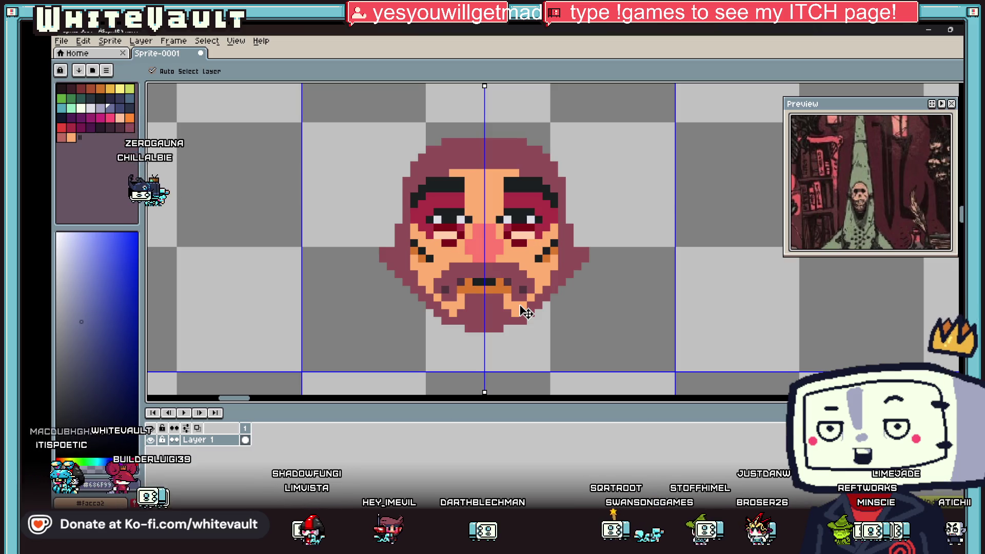
key(i)
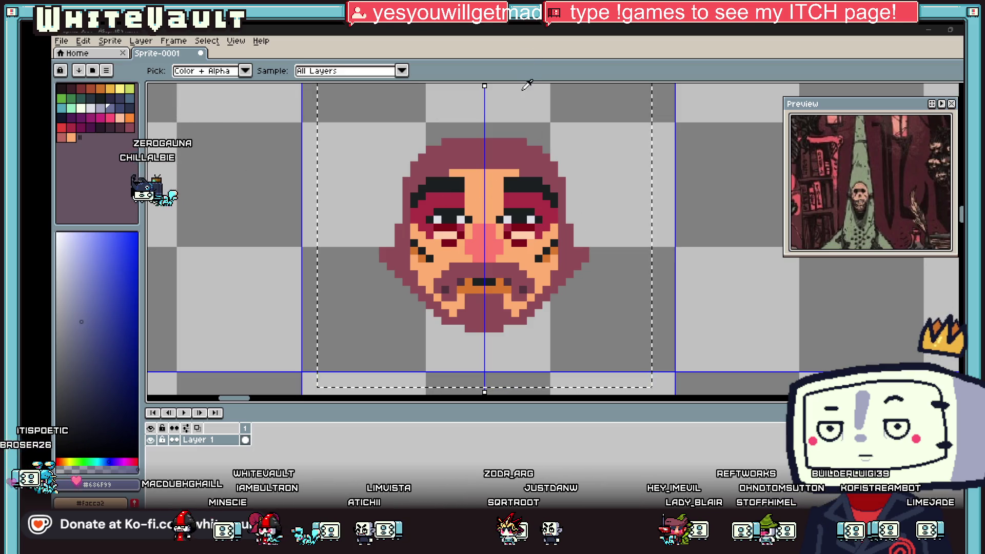
scroll(511, 220, up, 2)
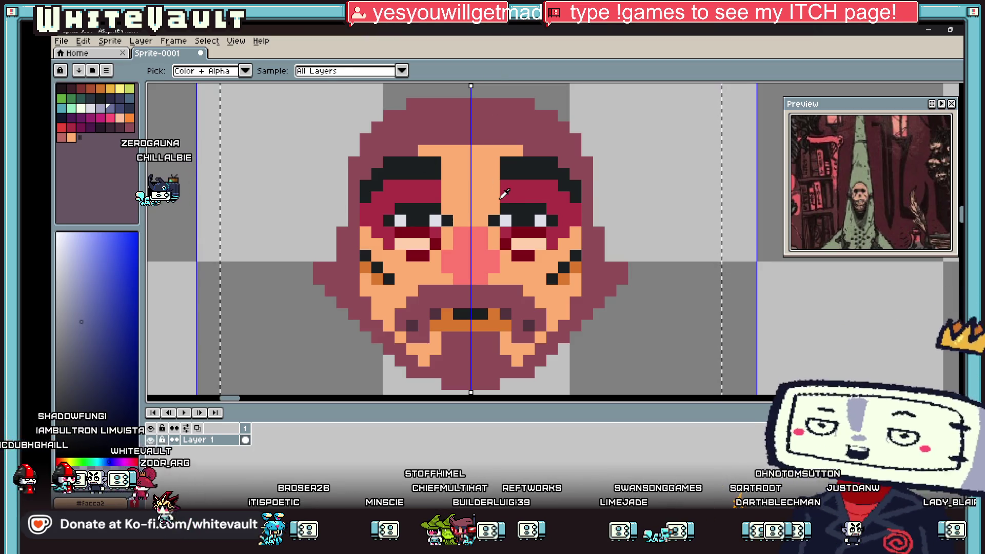
Sample black and pencil the top rows of both eyes as thick black sockets.
scroll(518, 196, down, 6)
scroll(518, 193, up, 2)
scroll(518, 193, up, 1)
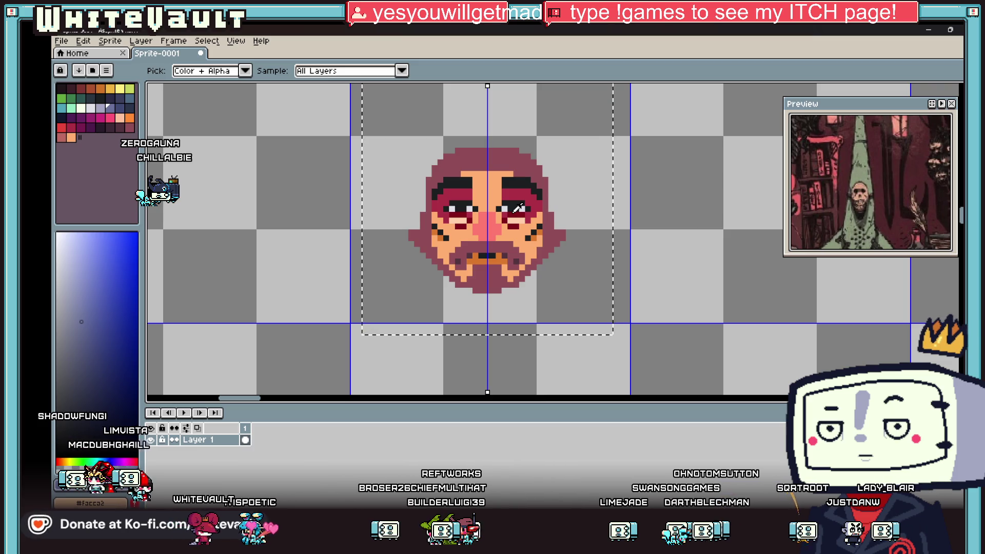
scroll(533, 231, down, 2)
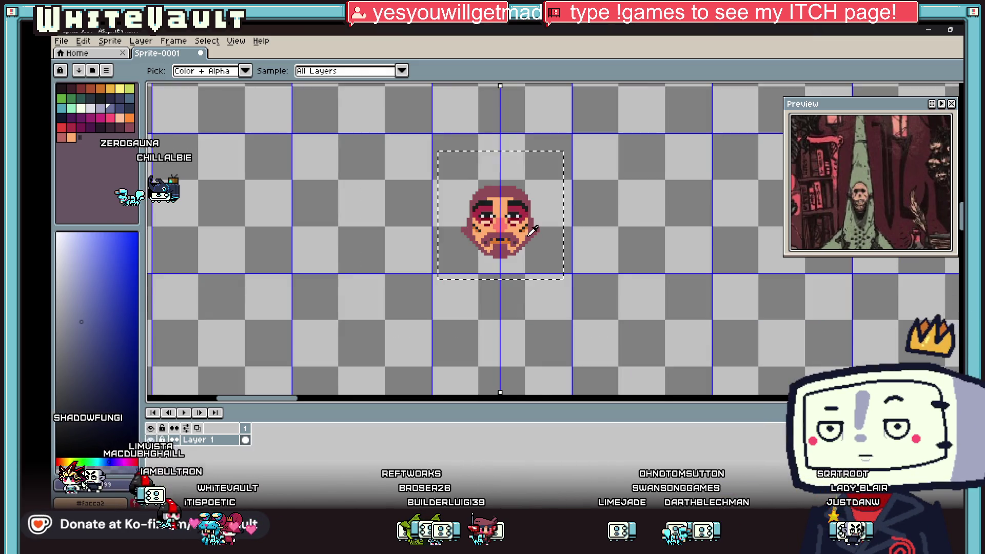
scroll(532, 231, up, 2)
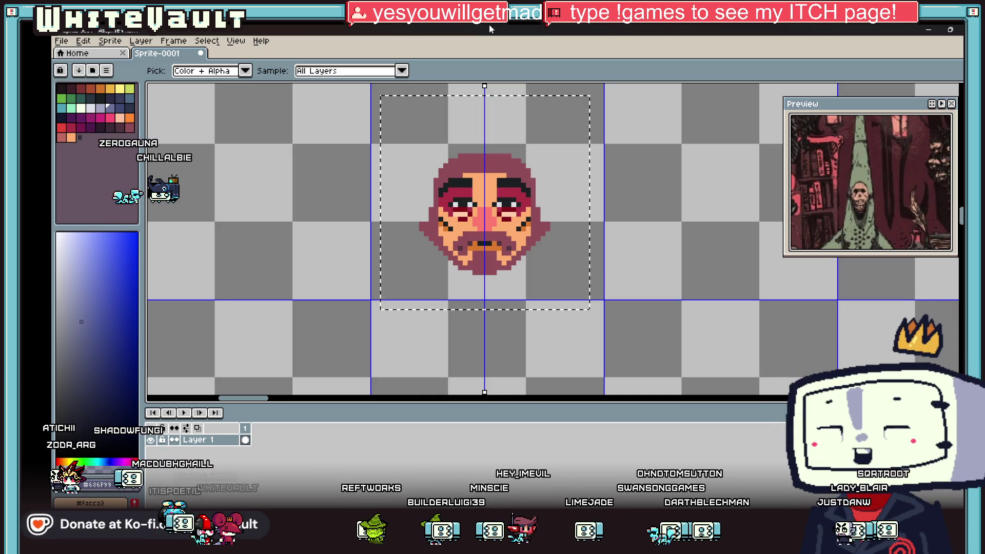
scroll(500, 197, up, 2)
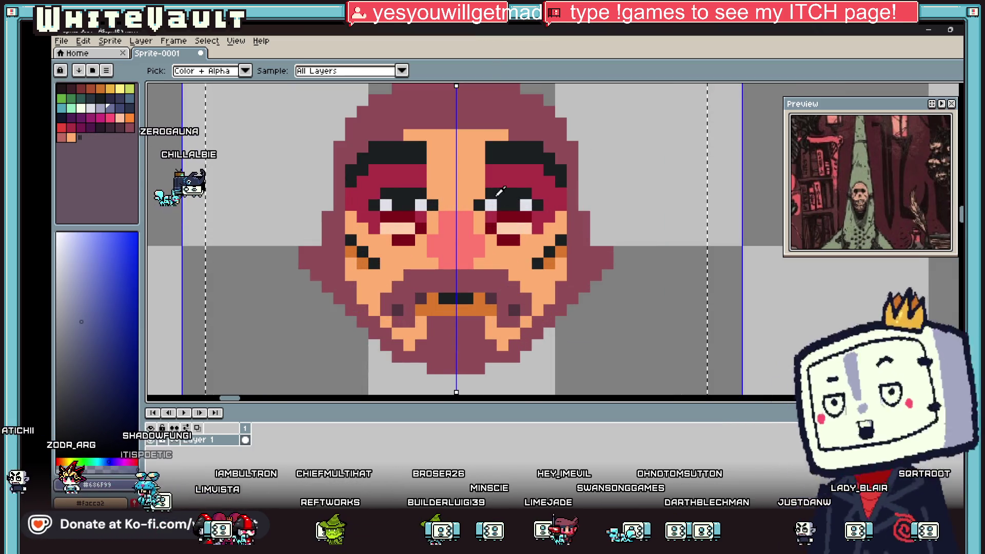
click(500, 191)
scroll(502, 188, up, 2)
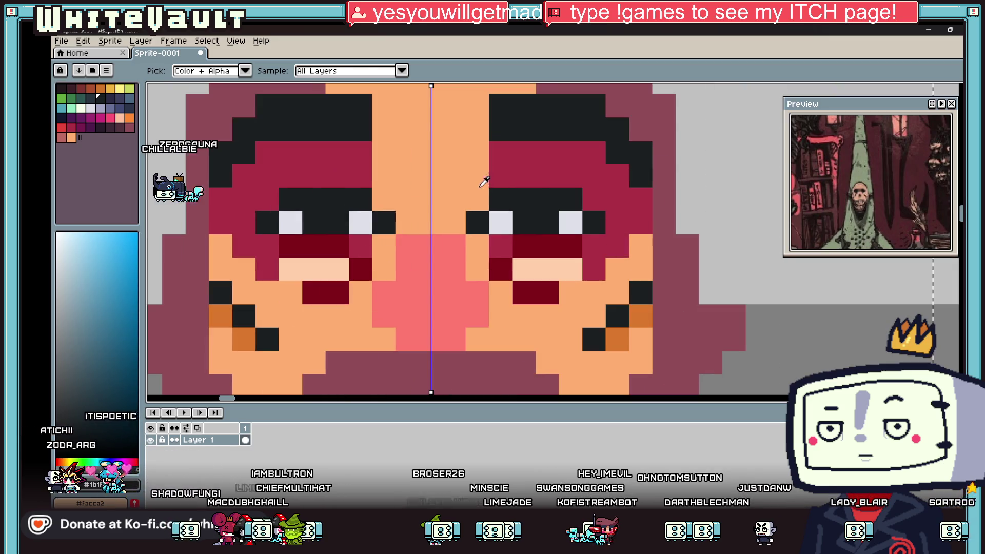
key(b)
click(480, 200)
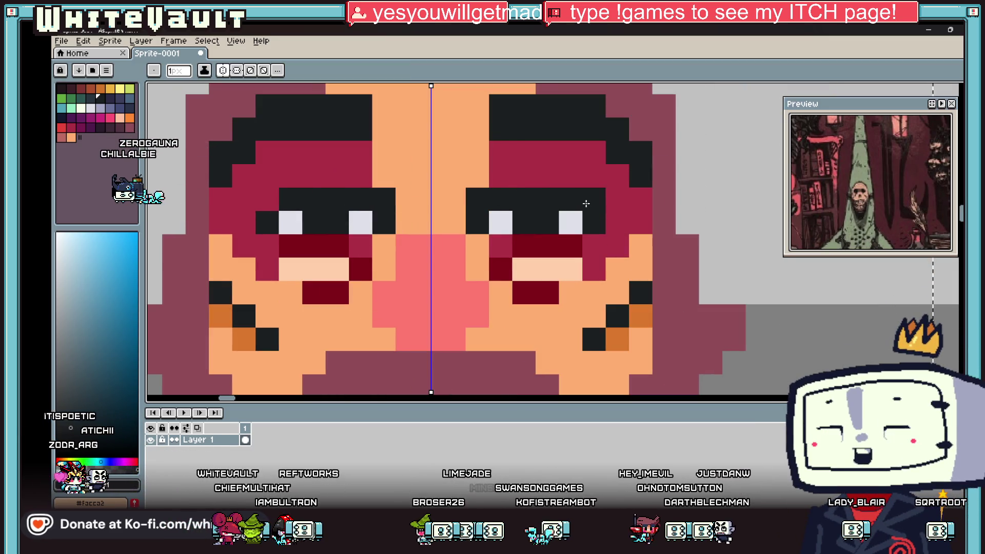
mouse_move(469, 199)
mouse_down()
mouse_move(641, 200)
mouse_move(639, 225)
mouse_move(618, 227)
mouse_move(595, 250)
mouse_move(593, 268)
mouse_move(495, 269)
mouse_up()
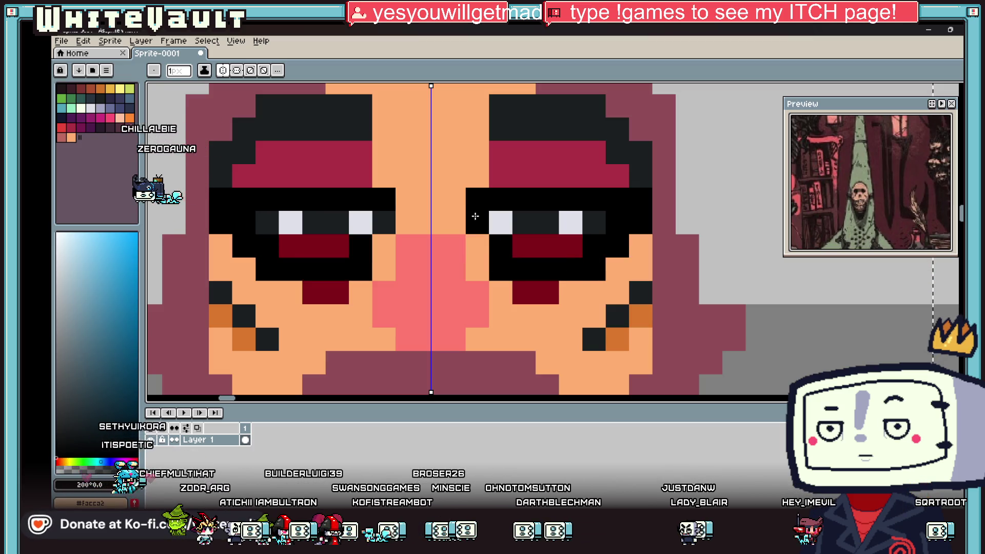
Paint dark blue and lighter blue shading into the eyes' lower rows.
alt+click(523, 246)
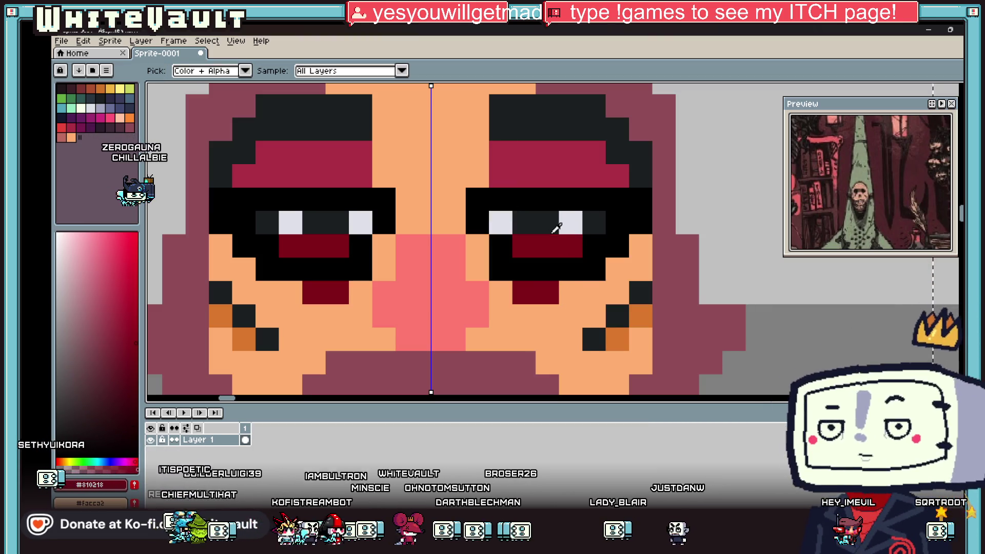
click(129, 109)
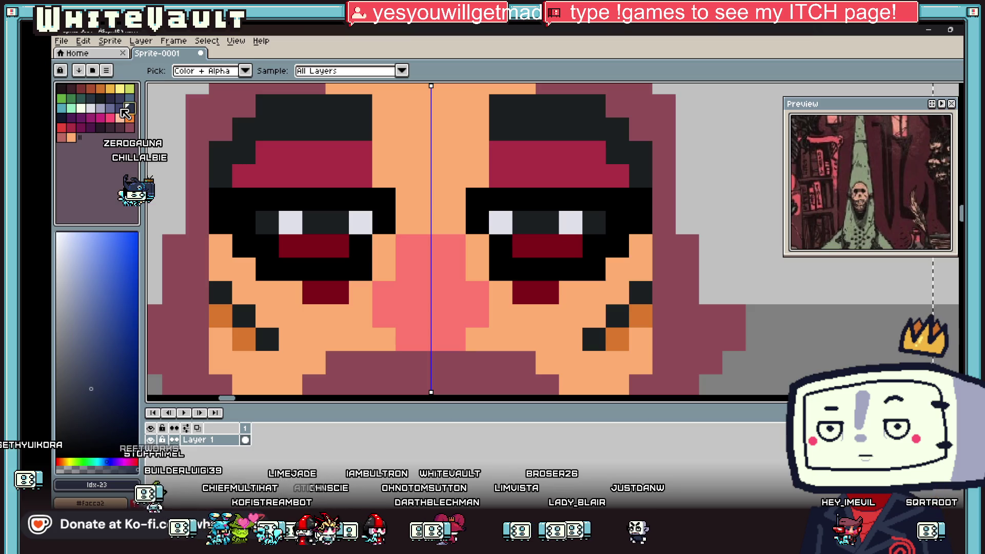
mouse_move(523, 223)
mouse_down()
mouse_move(501, 220)
mouse_move(595, 223)
mouse_move(568, 242)
mouse_move(533, 242)
mouse_up()
key(i)
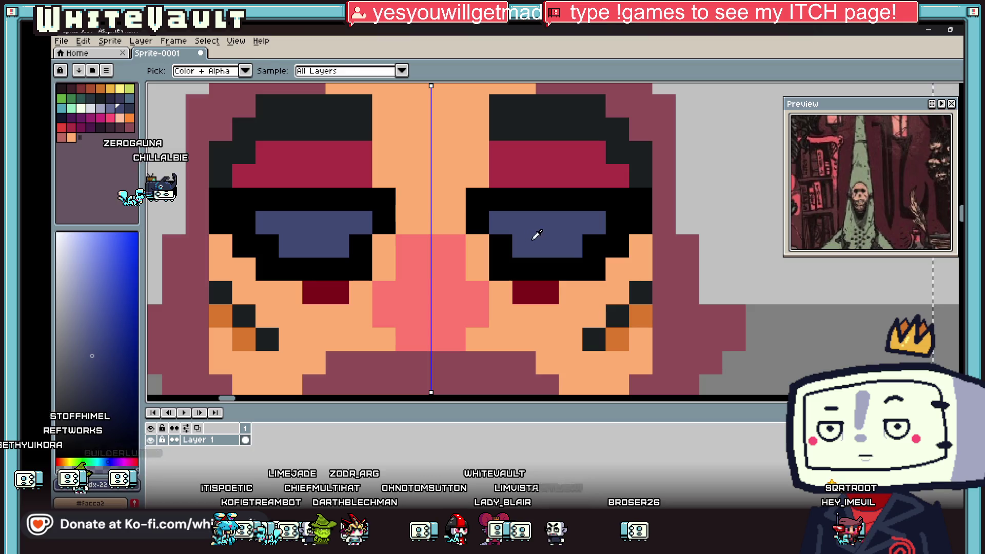
key(b)
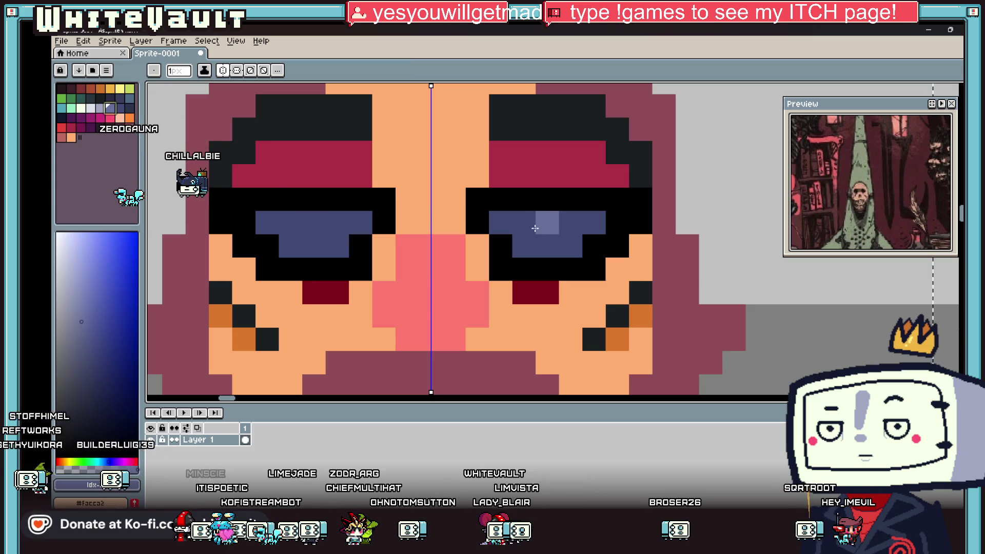
mouse_move(535, 228)
mouse_down()
mouse_move(518, 223)
mouse_move(579, 223)
mouse_move(528, 255)
mouse_move(553, 289)
mouse_move(553, 320)
mouse_move(578, 345)
mouse_up()
key(i)
scroll(566, 231, down, 3)
scroll(566, 230, up, 2)
key(b)
scroll(524, 227, up, 2)
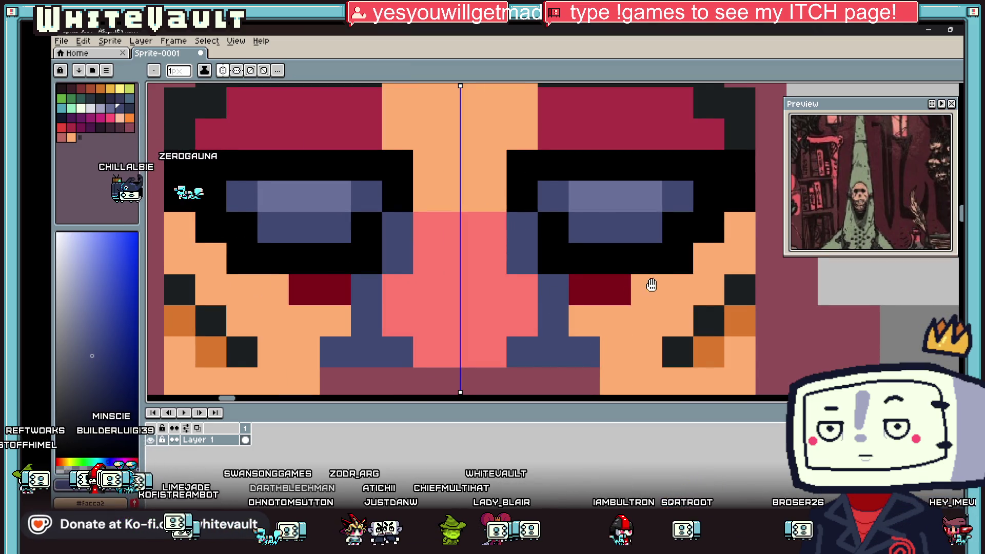
scroll(651, 286, down, 4)
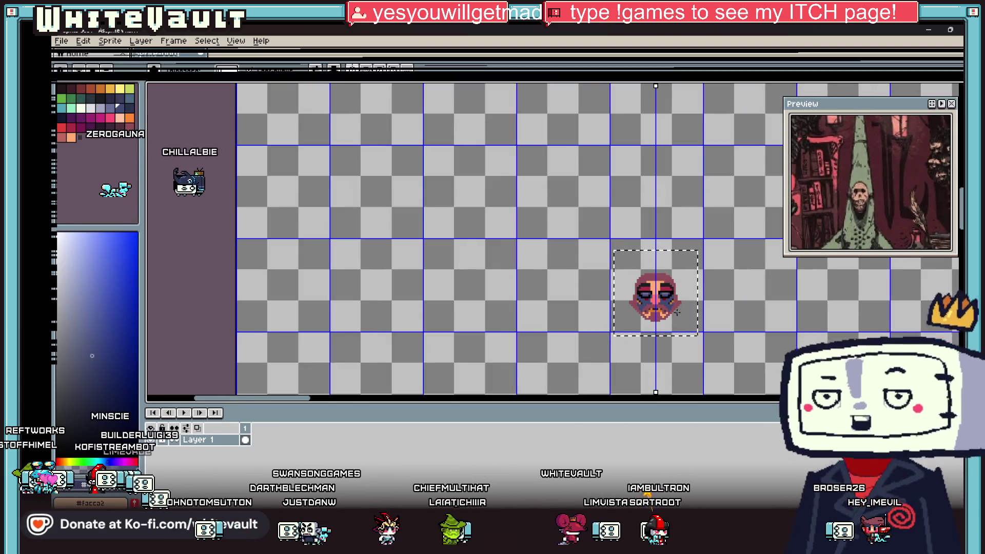
Draw mirrored black outline columns down both cheeks beside the eyes and around the jaw.
scroll(672, 306, up, 4)
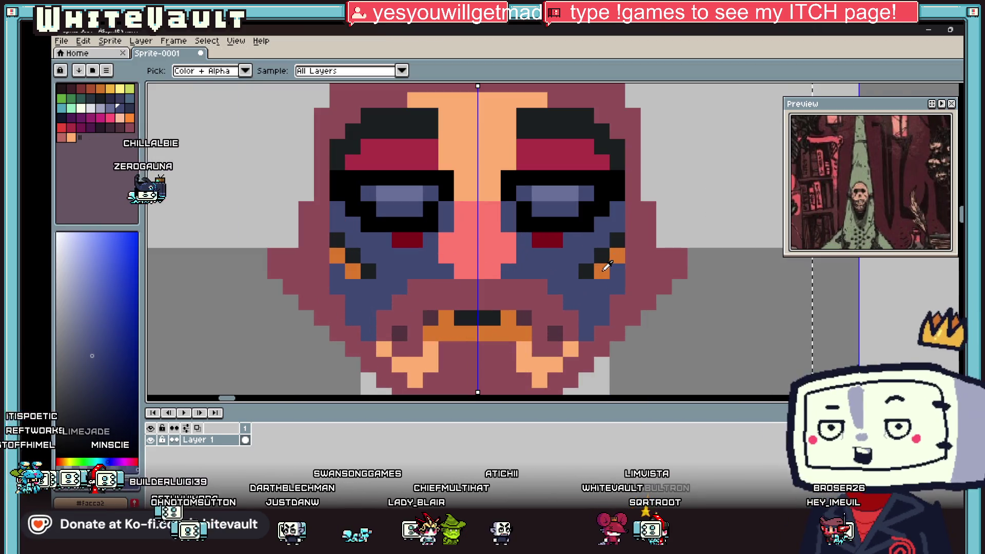
alt+click(610, 157)
click(626, 197)
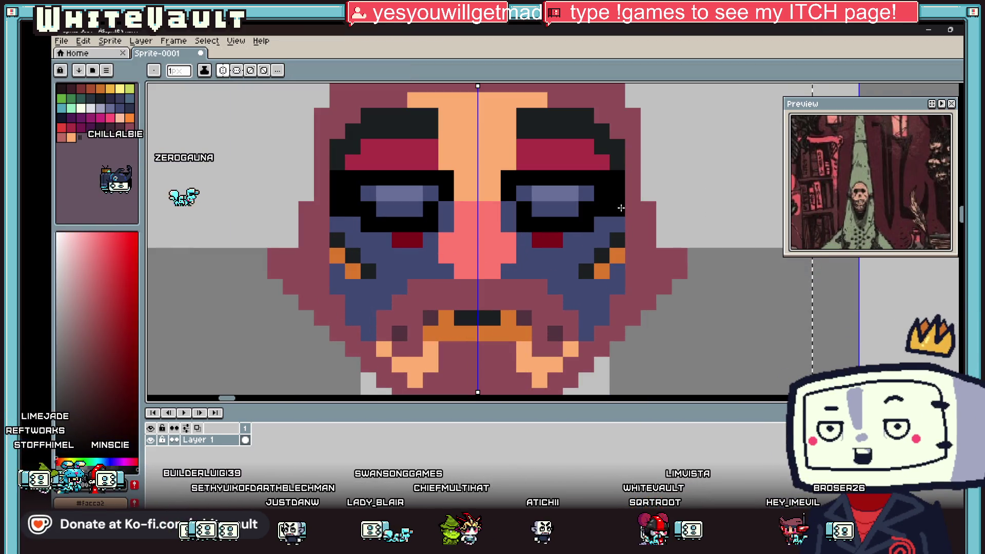
drag(617, 255, 617, 286)
drag(639, 226, 638, 187)
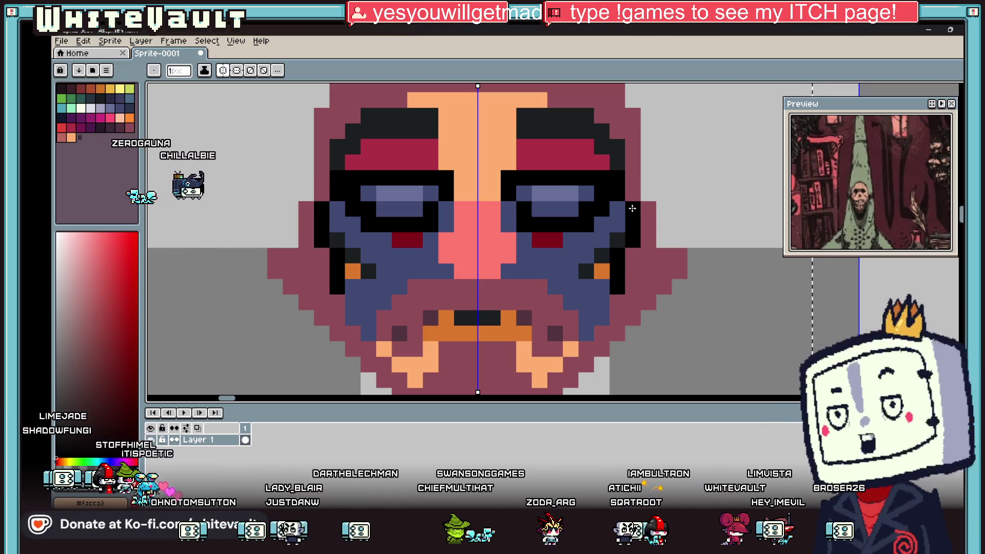
scroll(631, 242, down, 4)
scroll(631, 242, up, 3)
scroll(610, 205, up, 1)
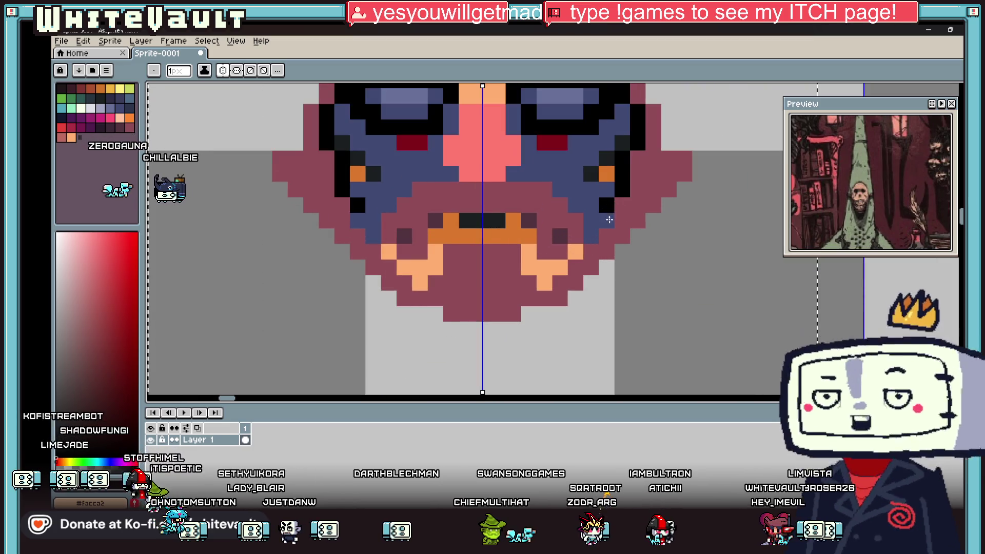
drag(606, 220, 593, 240)
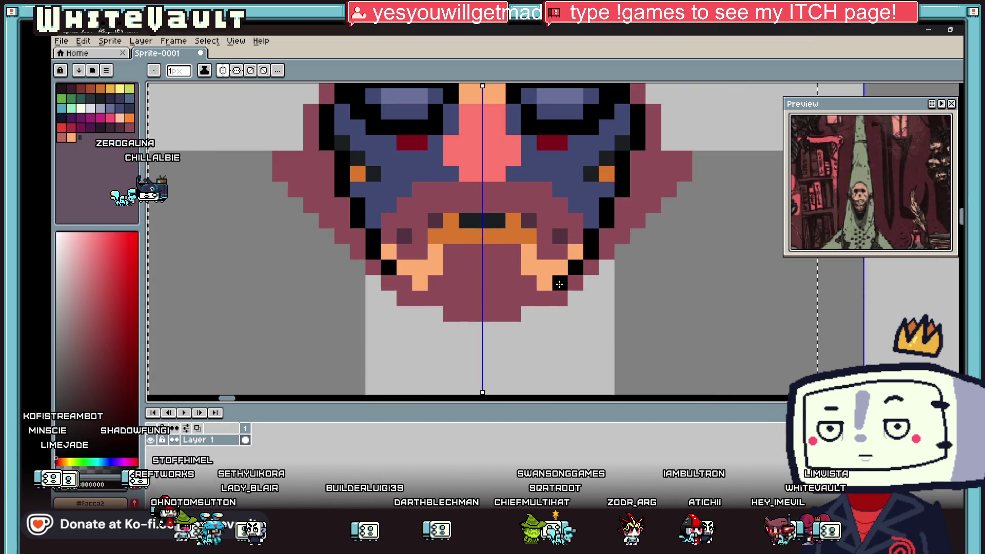
drag(526, 300, 486, 313)
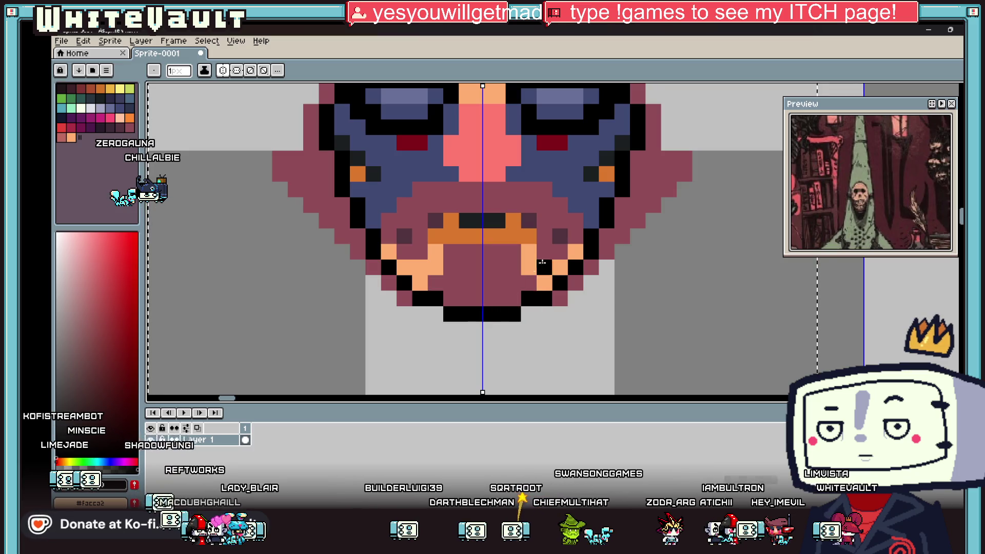
scroll(542, 262, down, 2)
scroll(542, 262, up, 1)
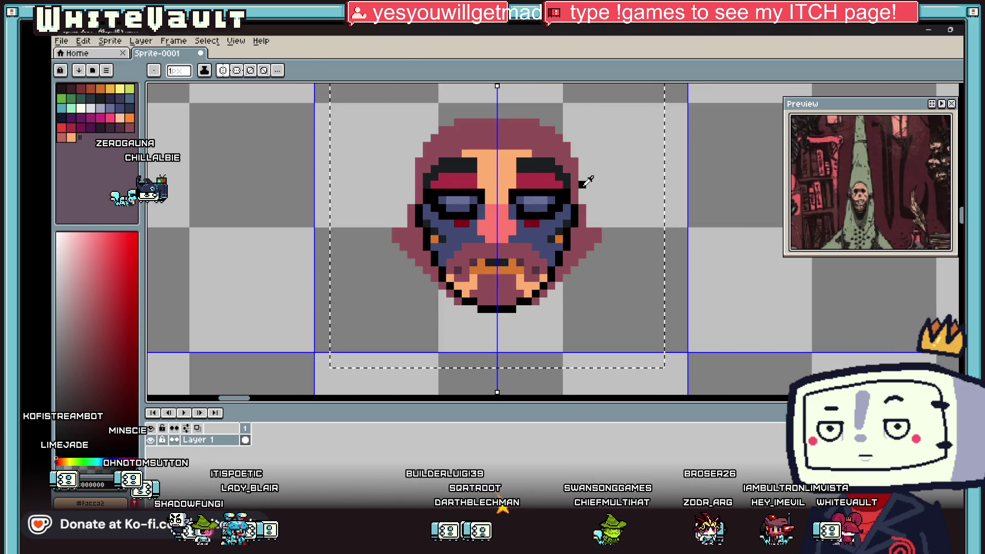
Add black pixels at the brow corners and brow top, extending the outline over the crown.
scroll(586, 181, up, 2)
alt+click(574, 209)
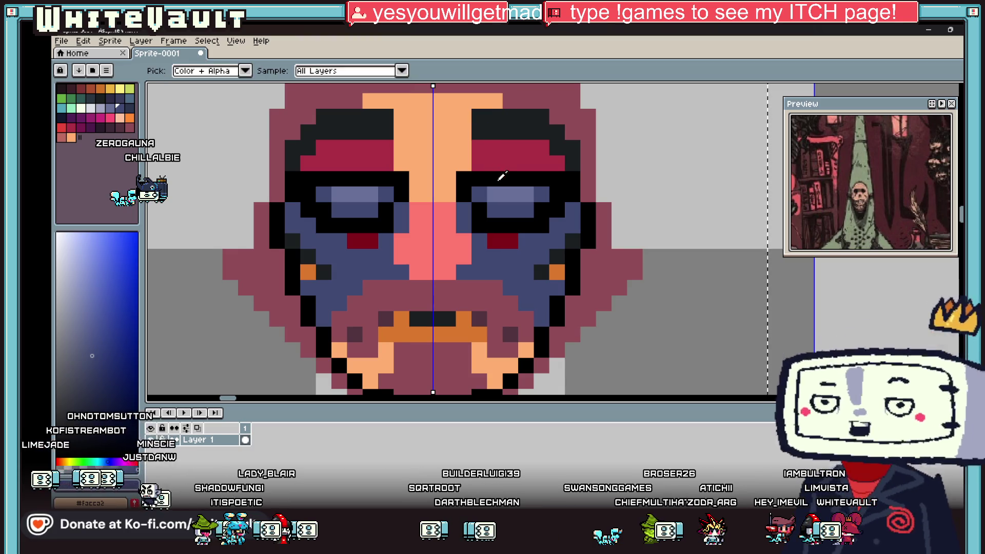
alt+click(502, 175)
alt+click(559, 250)
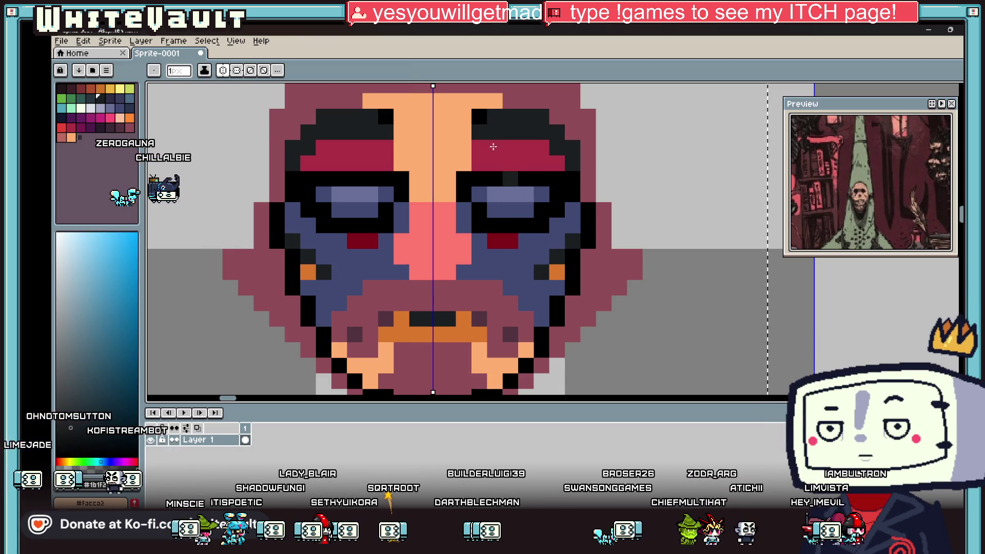
alt+click(509, 154)
click(550, 135)
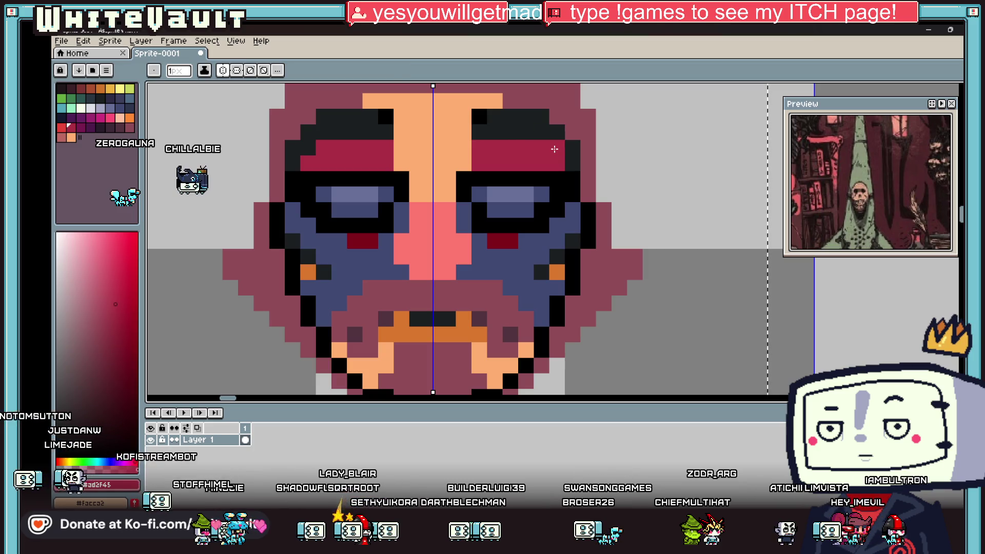
alt+click(574, 190)
click(570, 133)
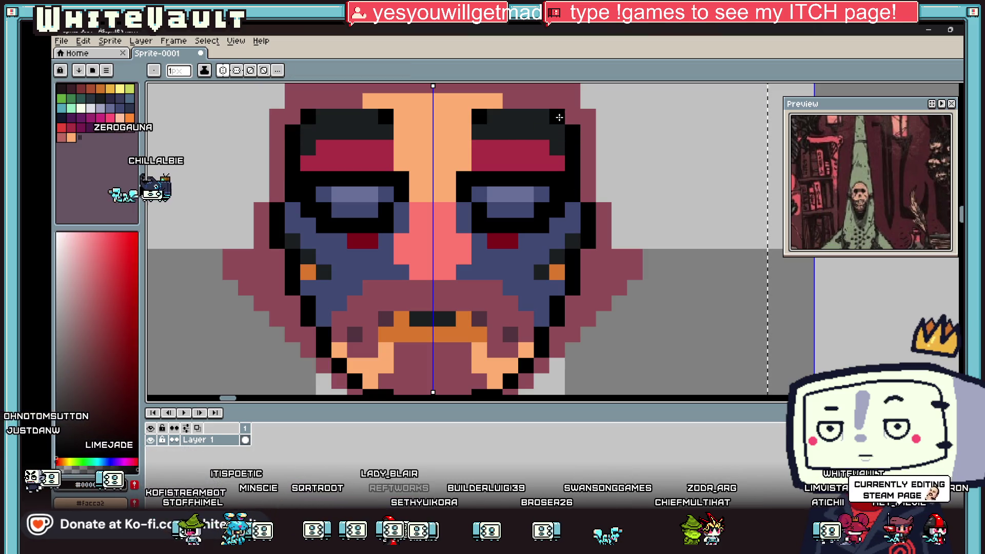
click(541, 101)
scroll(541, 101, up, 2)
drag(518, 136, 441, 107)
Bucket-fill the orange face area and mauve forehead with the dark blue.
alt+click(488, 248)
key(g)
click(462, 180)
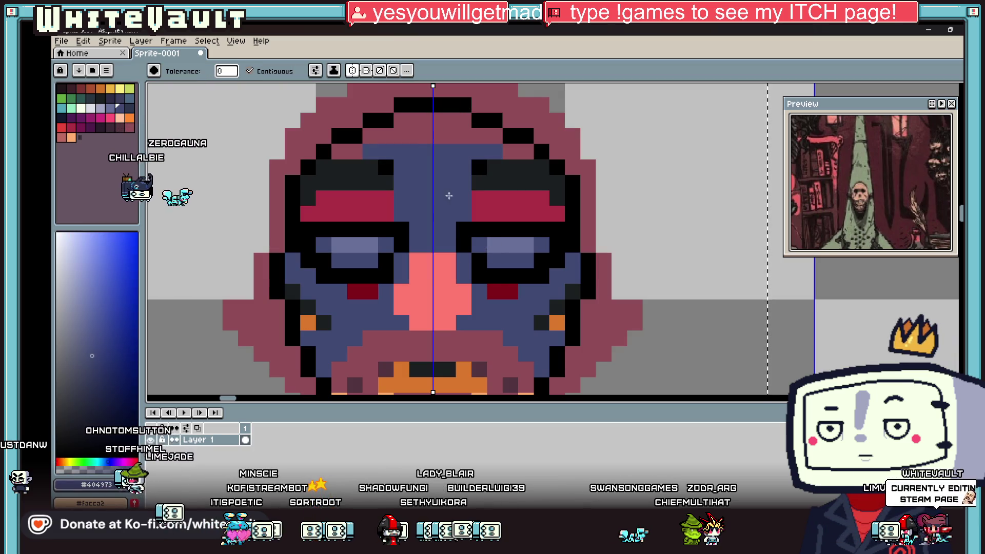
click(461, 134)
Pencil the nose bridge in the light purple #686F99.
scroll(512, 198, down, 2)
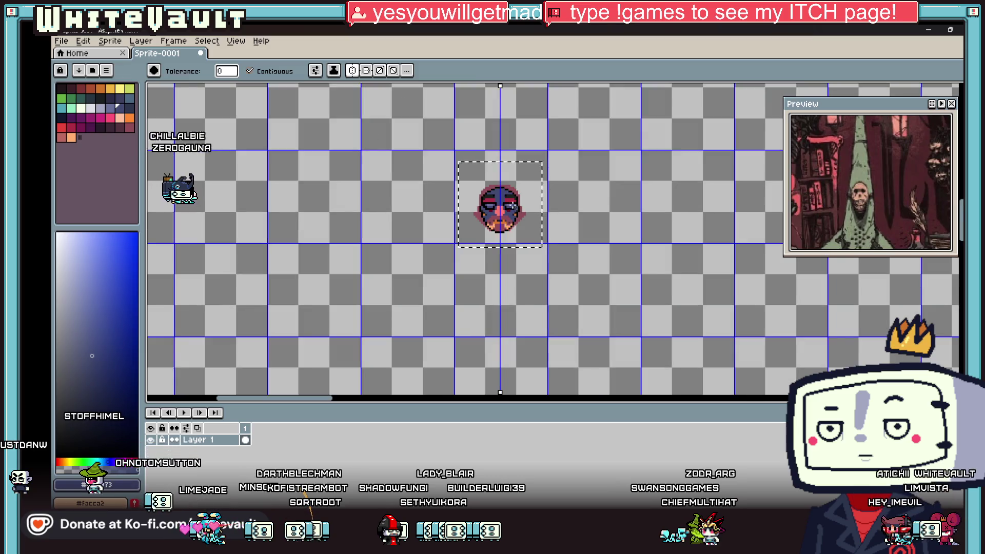
scroll(508, 192, up, 2)
key(i)
scroll(520, 234, up, 2)
click(576, 222)
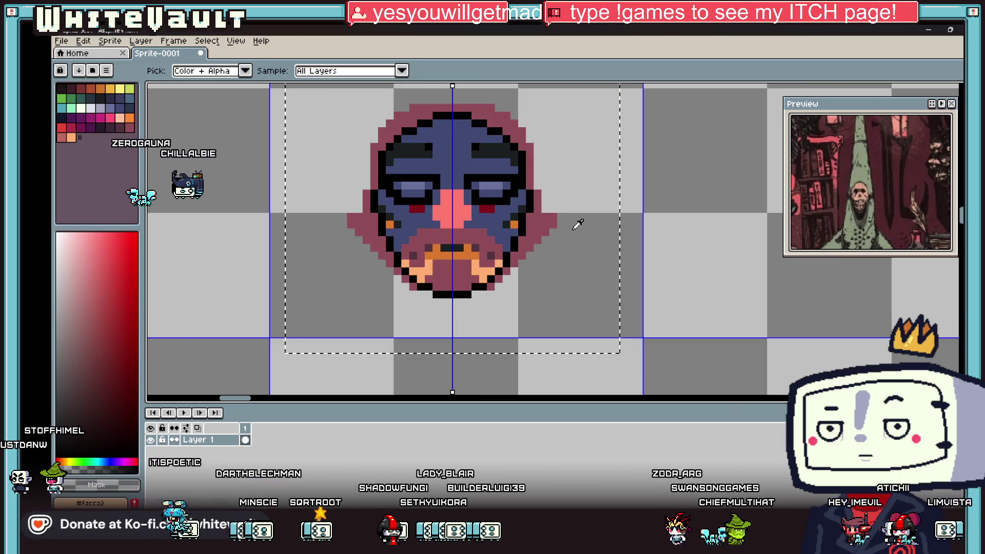
scroll(465, 191, up, 2)
click(385, 175)
key(b)
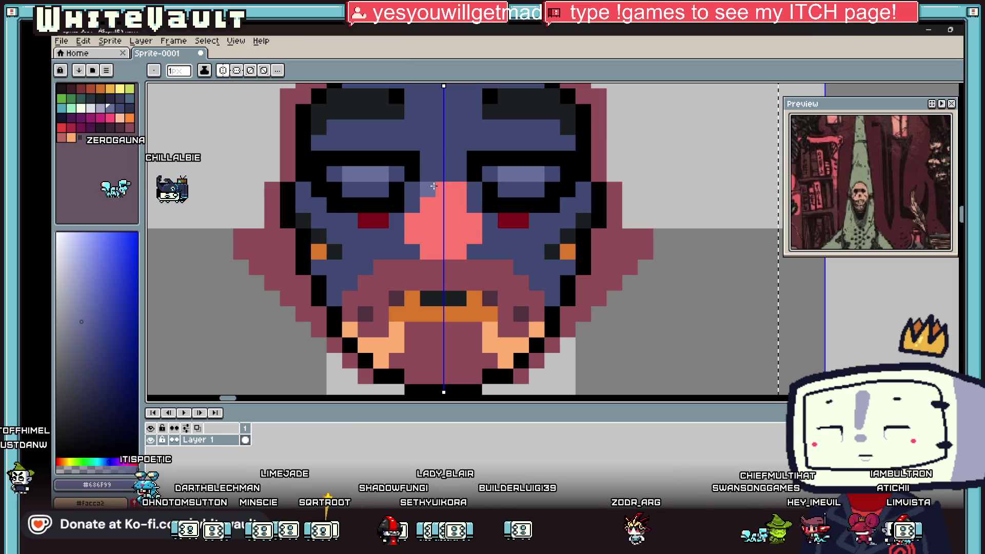
click(427, 188)
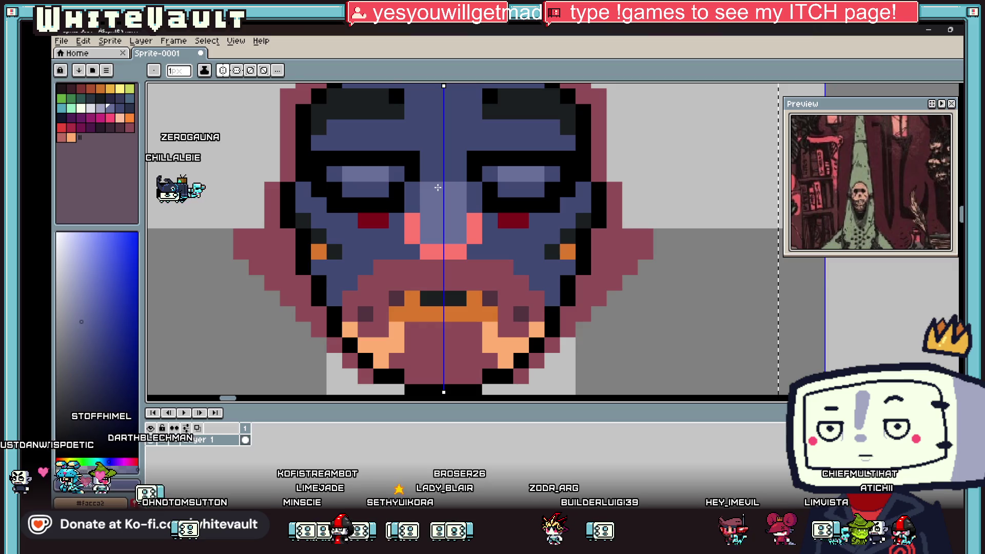
Repaint the pink nose sides and tip dark blue.
key(i)
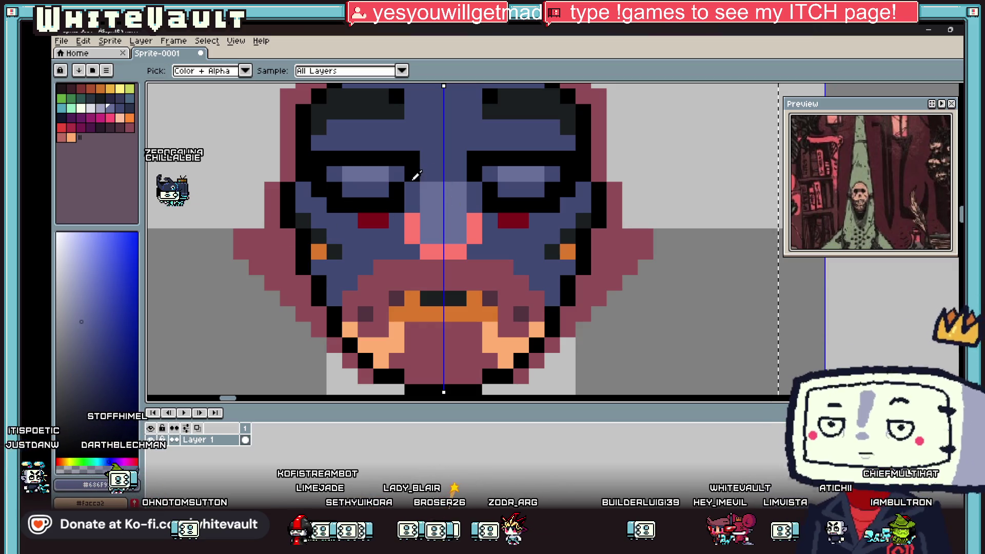
click(378, 244)
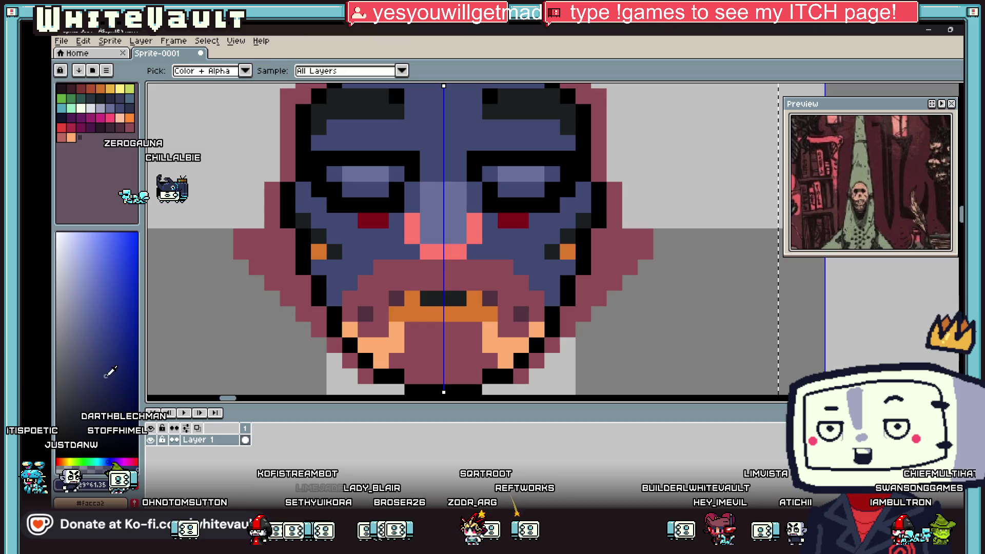
key(b)
drag(412, 189, 412, 220)
click(413, 235)
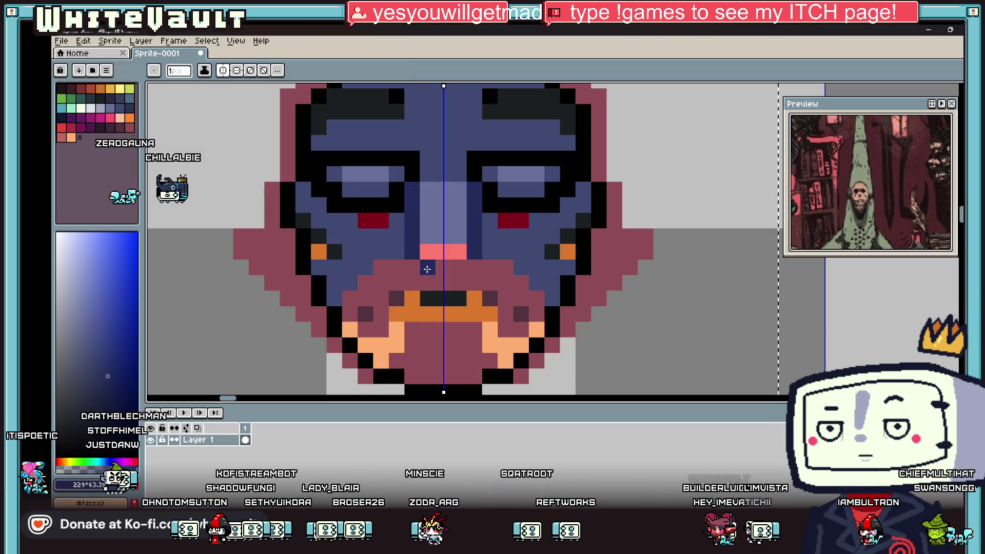
click(451, 252)
Paint light lavender pixels beside the eye.
alt+click(454, 194)
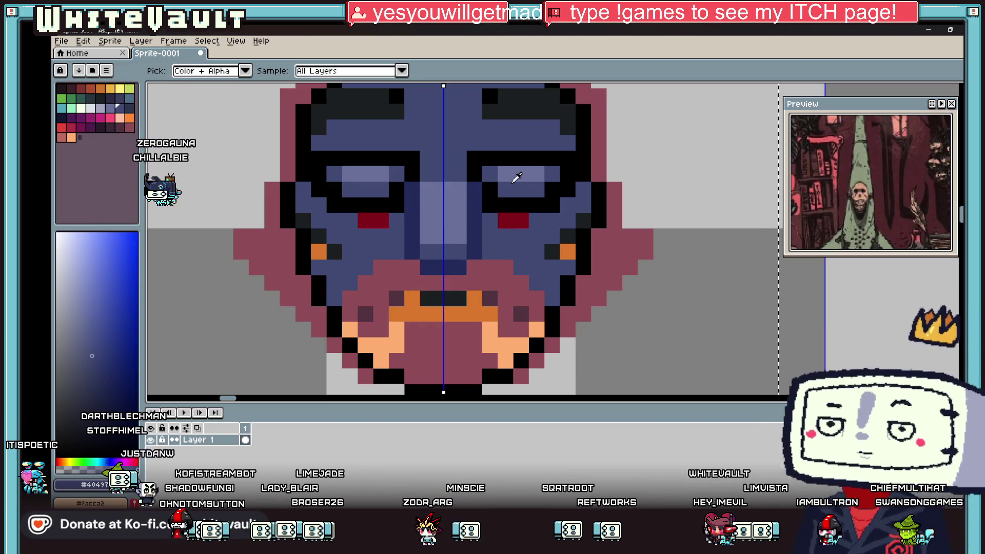
key(b)
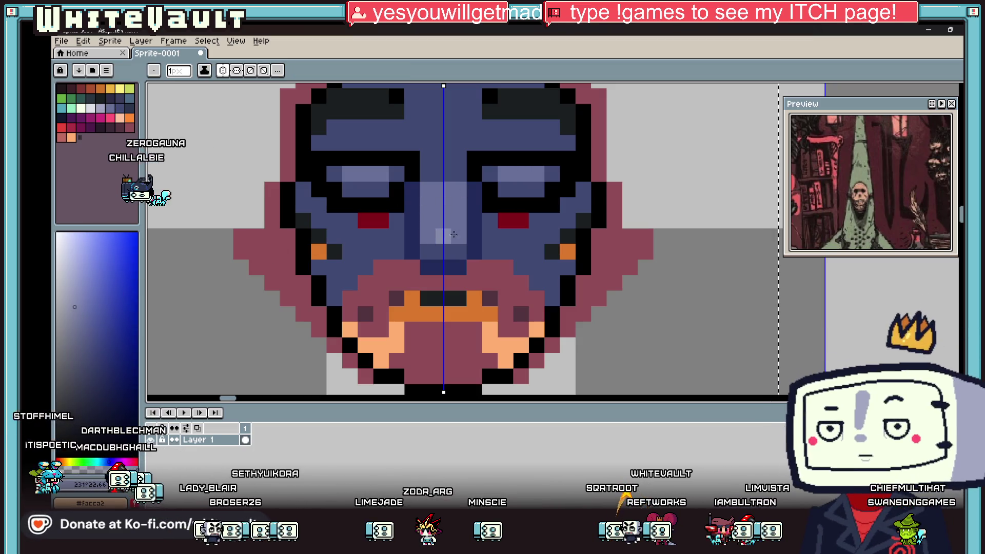
scroll(448, 234, down, 5)
key(i)
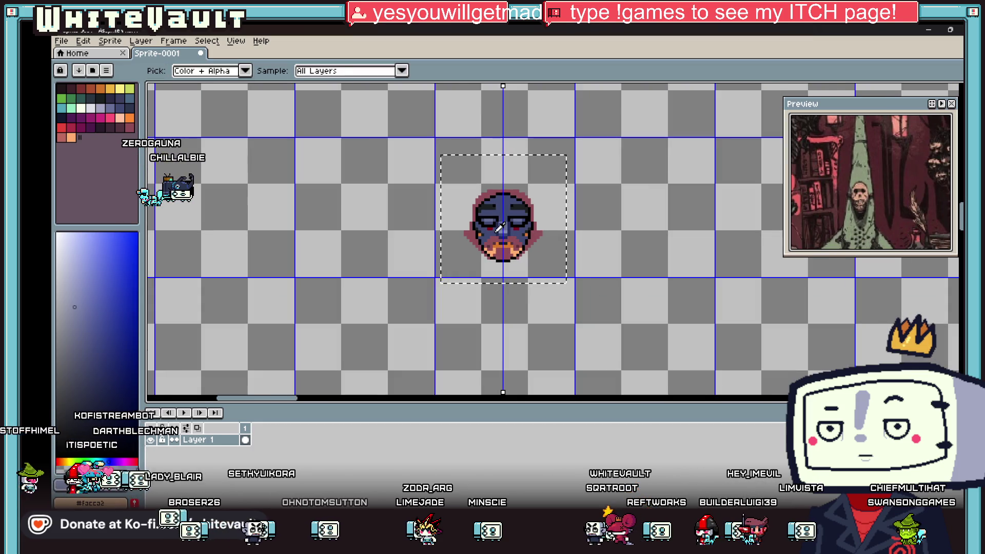
scroll(461, 217, up, 7)
click(430, 174)
click(453, 197)
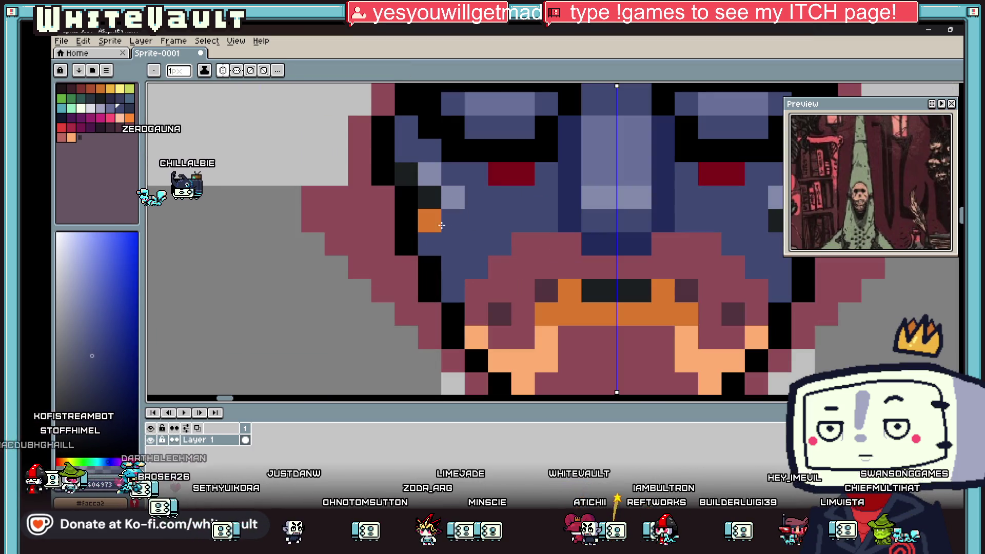
Darken the orange pixels beside the left eye with dark blue.
alt+click(563, 214)
click(427, 216)
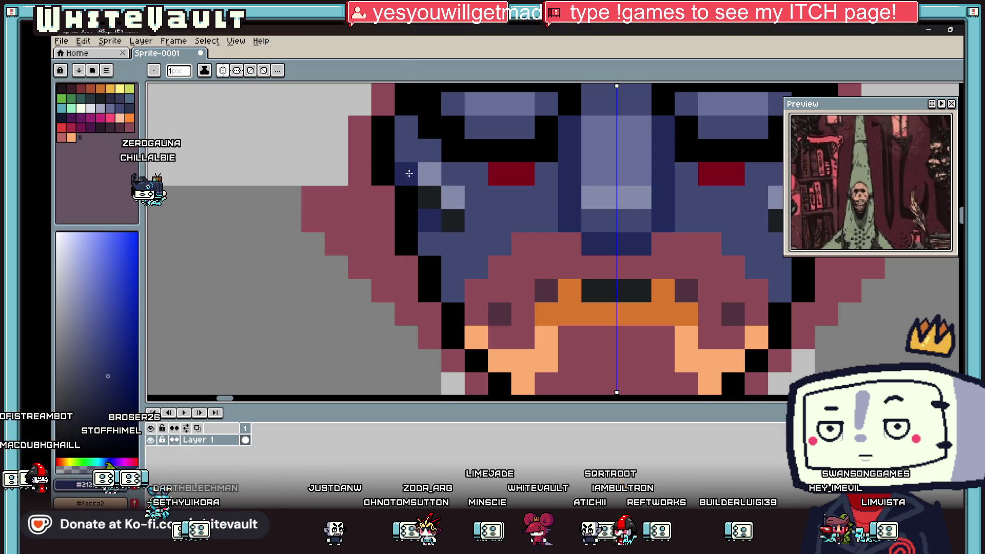
click(452, 220)
alt+click(500, 267)
click(453, 244)
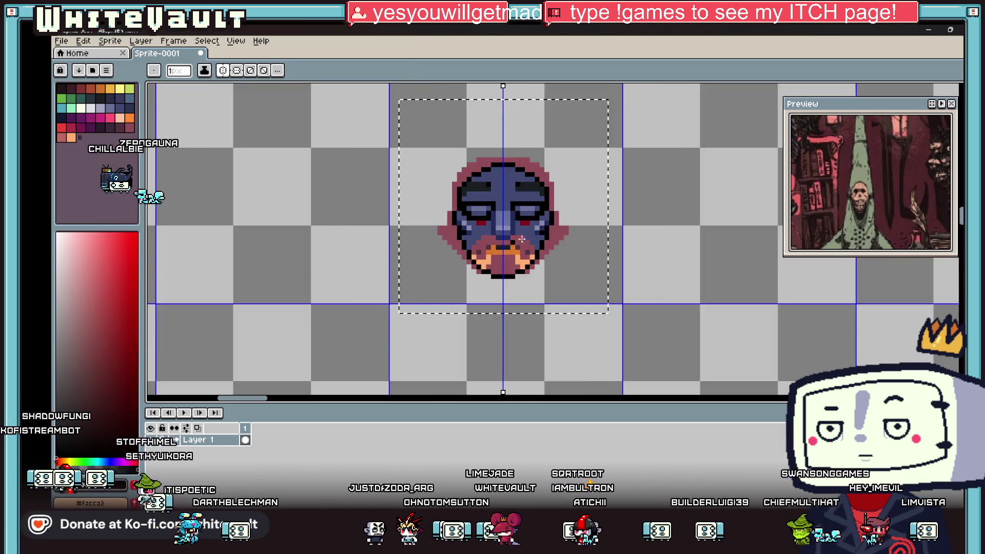
scroll(553, 243, down, 5)
scroll(553, 244, up, 4)
Fill the pink chin, orange cheek patches and orange mouth blue, then pencil over the mouth.
key(g)
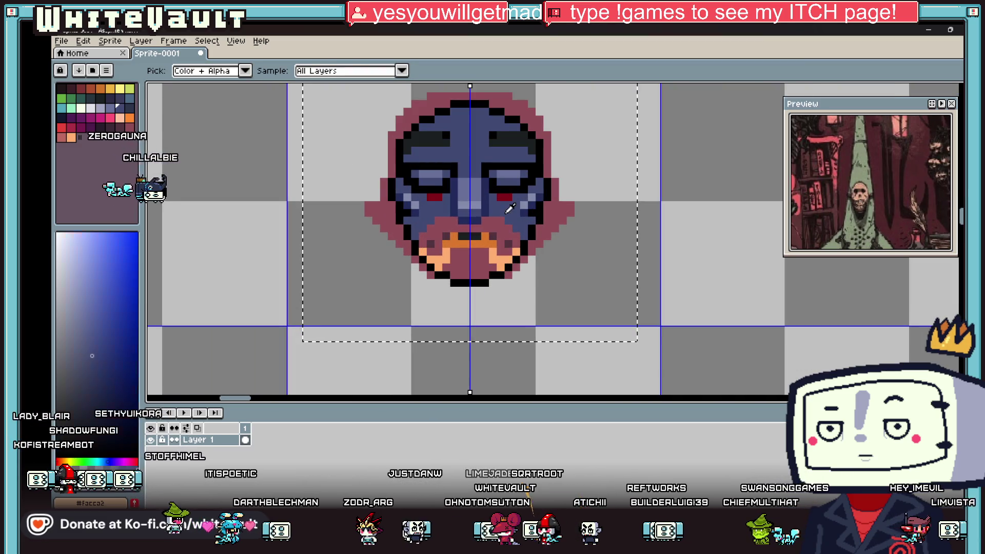
click(485, 259)
scroll(449, 254, up, 2)
click(565, 267)
click(423, 256)
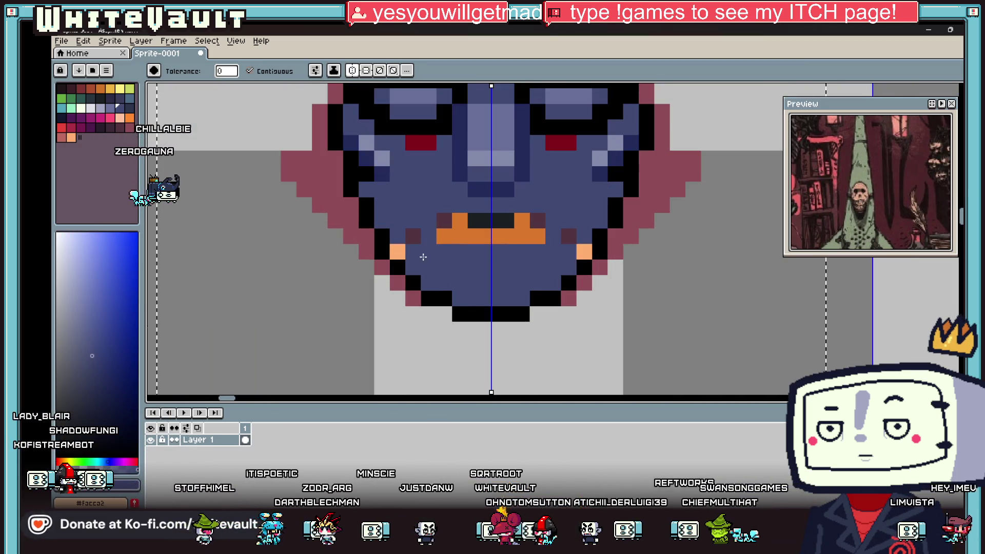
click(400, 247)
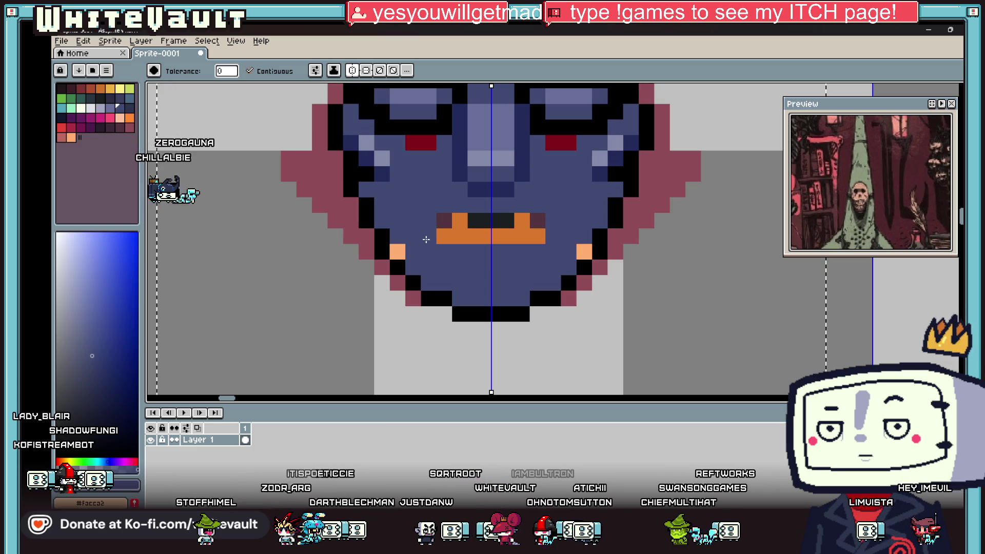
click(462, 235)
click(584, 252)
key(b)
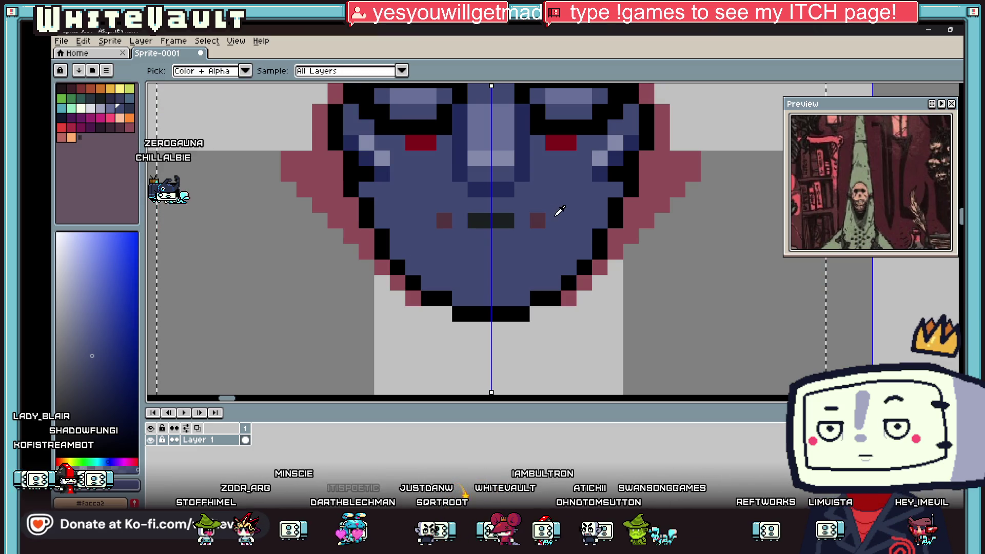
drag(537, 221, 447, 222)
scroll(447, 222, down, 6)
Blacken both eyes into dark sockets, leaving one light pupil pixel in each.
scroll(521, 201, up, 3)
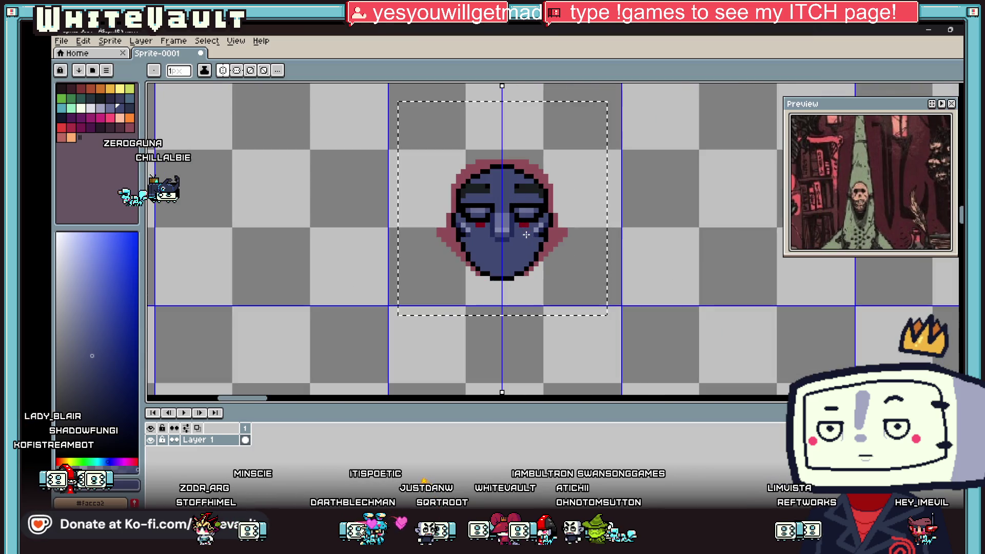
scroll(522, 202, up, 3)
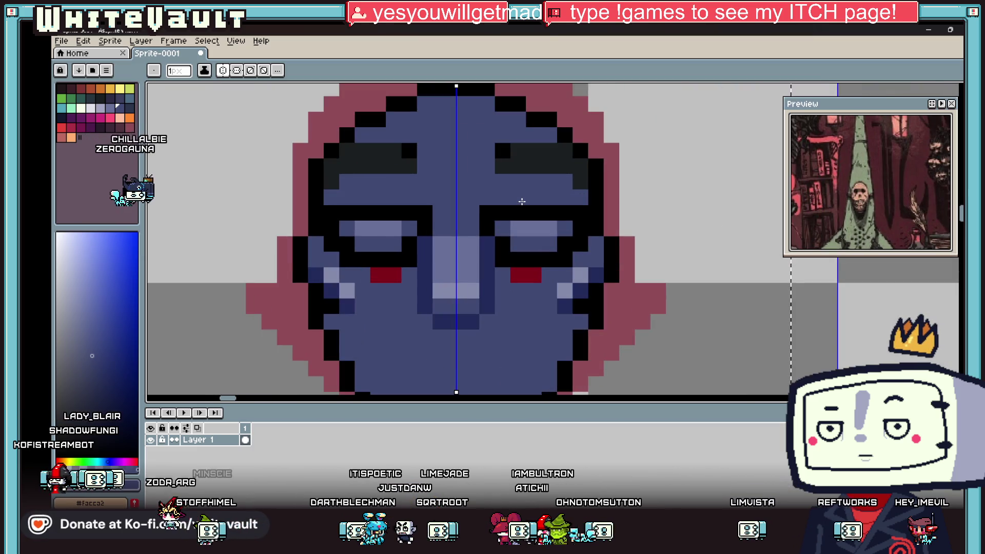
scroll(528, 253, down, 3)
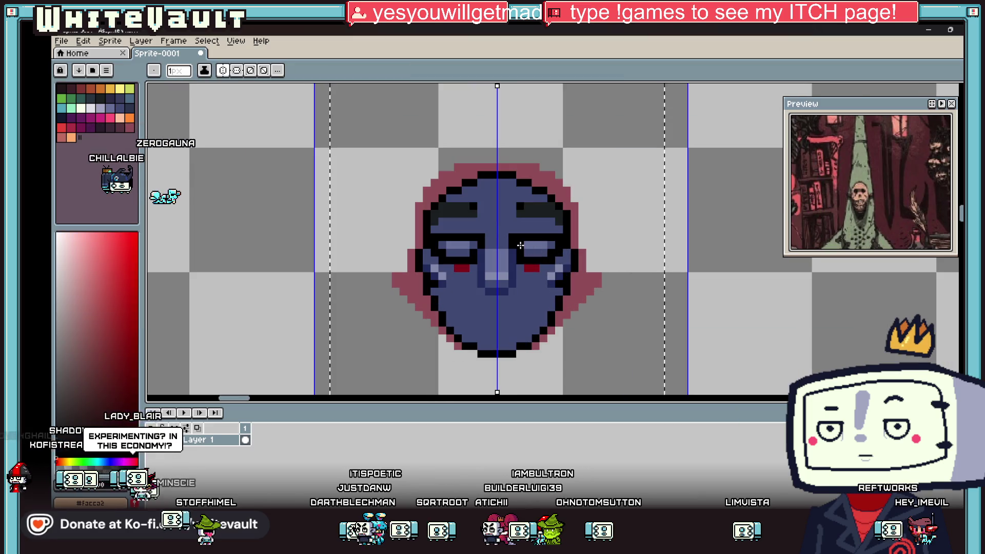
scroll(525, 251, up, 3)
mouse_move(545, 221)
mouse_down()
mouse_move(525, 252)
mouse_move(567, 252)
mouse_move(576, 236)
mouse_move(529, 236)
mouse_up()
click(545, 235)
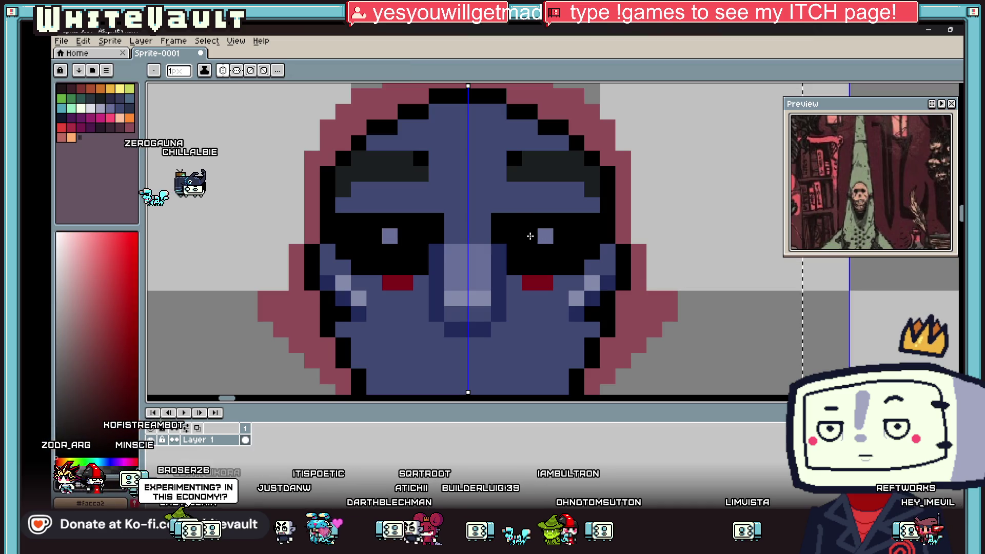
Paint over both eyebrows with the face's blue, picked from the canvas.
scroll(530, 236, down, 5)
scroll(534, 246, up, 3)
key(i)
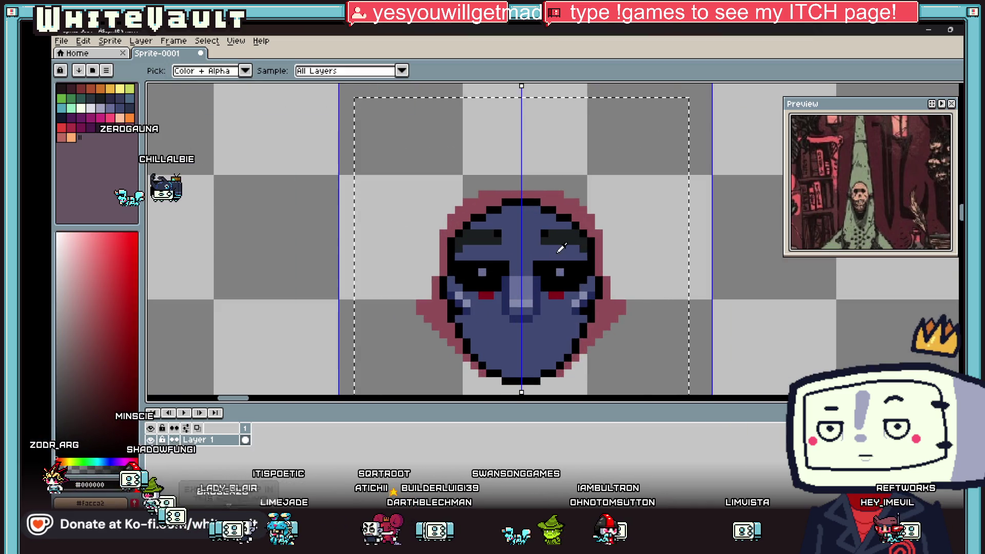
alt+click(561, 248)
drag(561, 249, 580, 235)
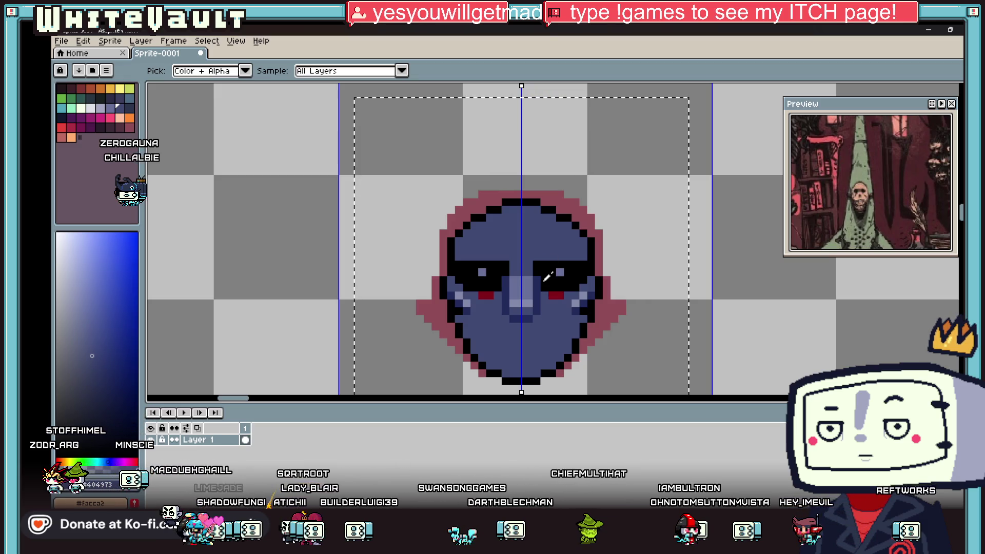
Draw a dark navy mouth line across the lower face with the pencil.
scroll(547, 277, up, 2)
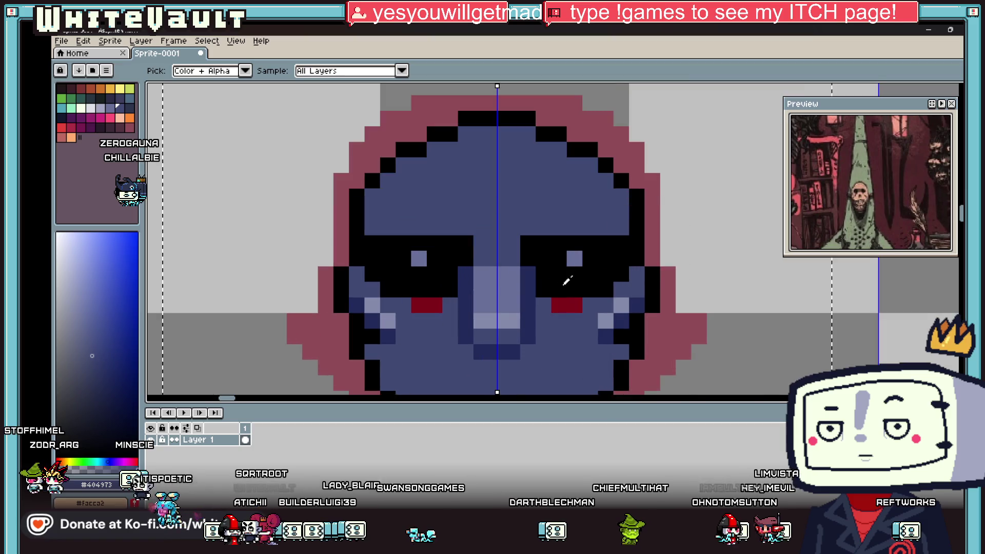
scroll(566, 281, down, 3)
scroll(575, 278, up, 1)
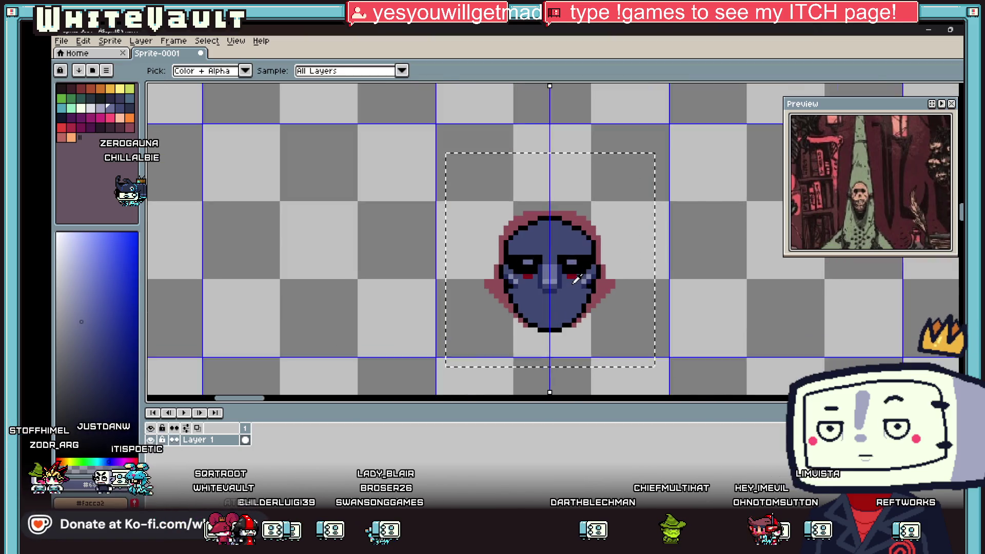
scroll(575, 279, up, 1)
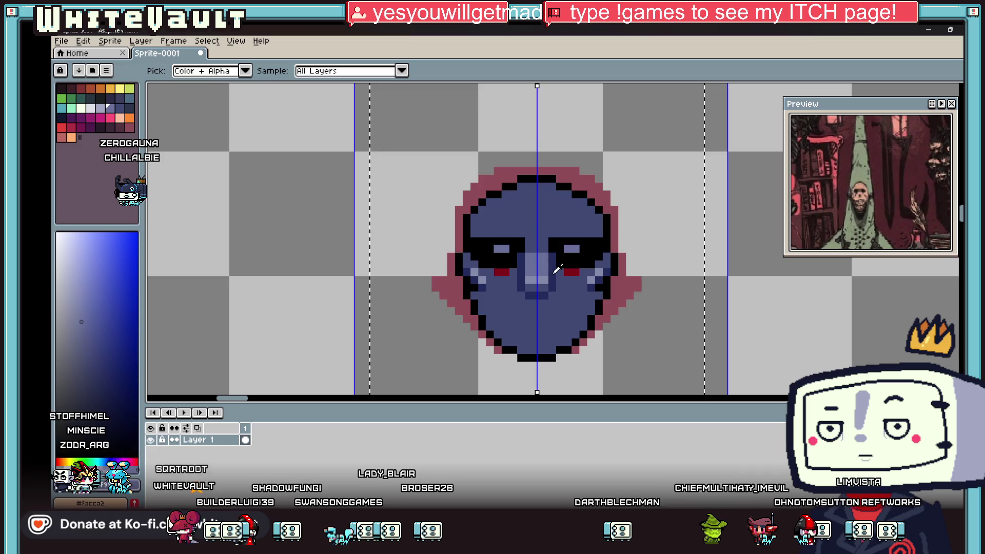
scroll(558, 267, up, 2)
key(b)
drag(507, 307, 565, 310)
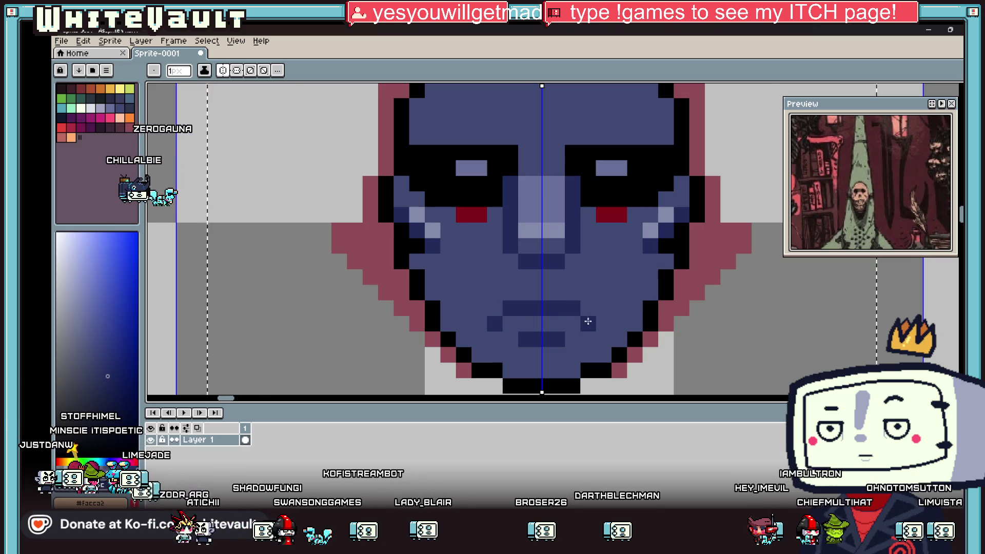
Pick a lighter blue from the face and paint highlights above both eyes.
scroll(588, 321, down, 3)
scroll(603, 318, up, 2)
scroll(592, 275, up, 2)
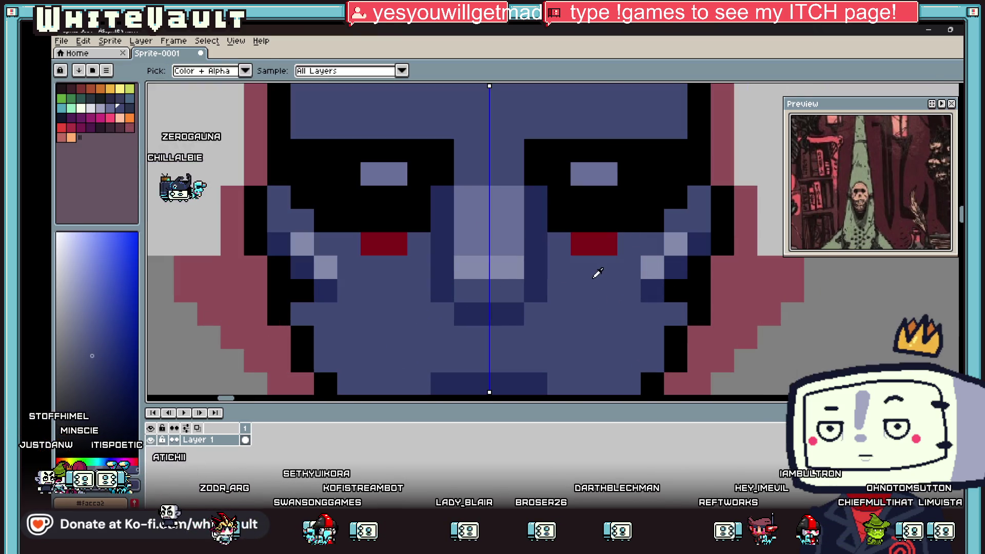
key(i)
scroll(607, 251, down, 5)
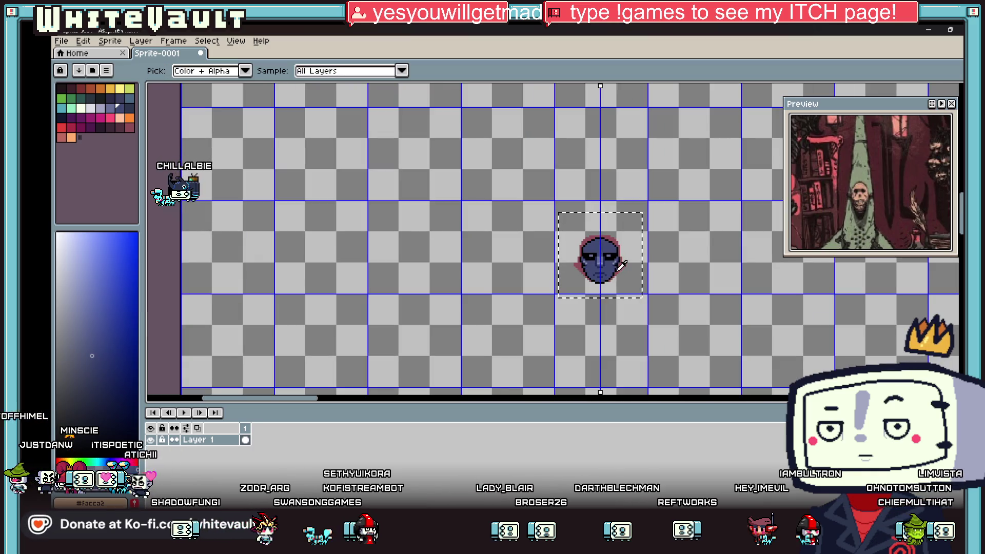
scroll(585, 256, up, 4)
click(583, 255)
key(b)
mouse_move(438, 220)
mouse_down()
mouse_move(445, 187)
mouse_move(523, 159)
mouse_up()
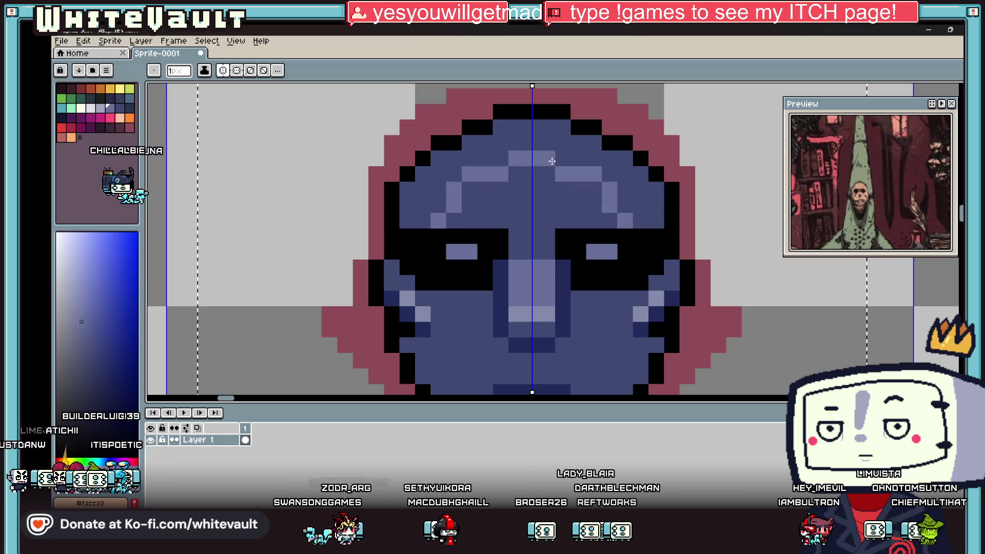
Bucket-fill a light blue highlight across the forehead.
key(g)
click(547, 191)
scroll(576, 259, down, 5)
scroll(572, 263, up, 6)
Widen the light blue cheek highlights with the pencil.
key(b)
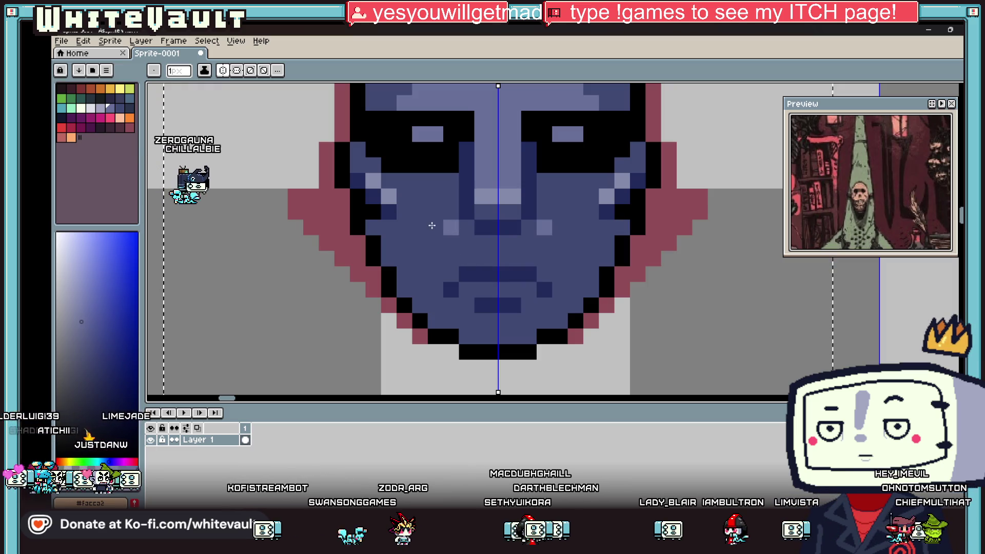
drag(431, 225, 414, 239)
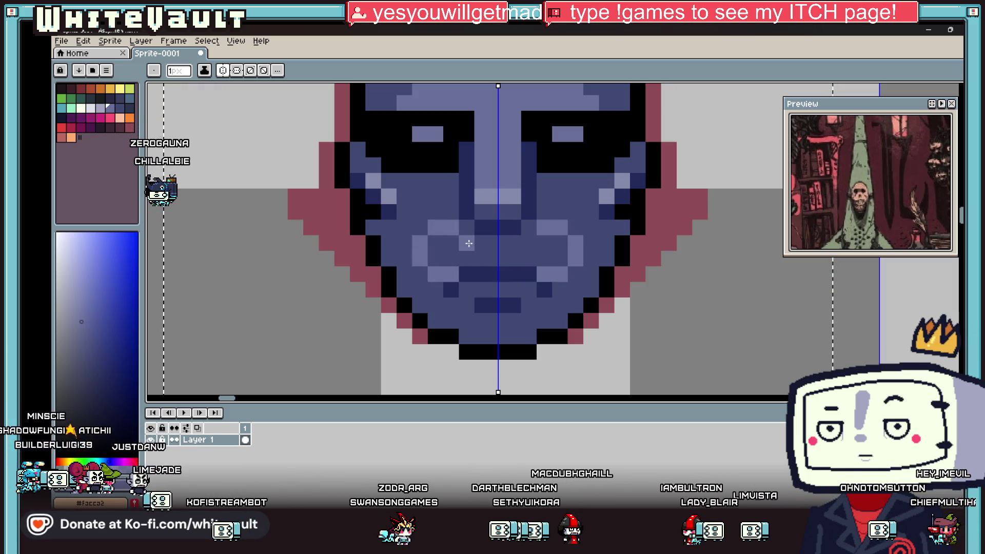
key(i)
scroll(561, 241, down, 3)
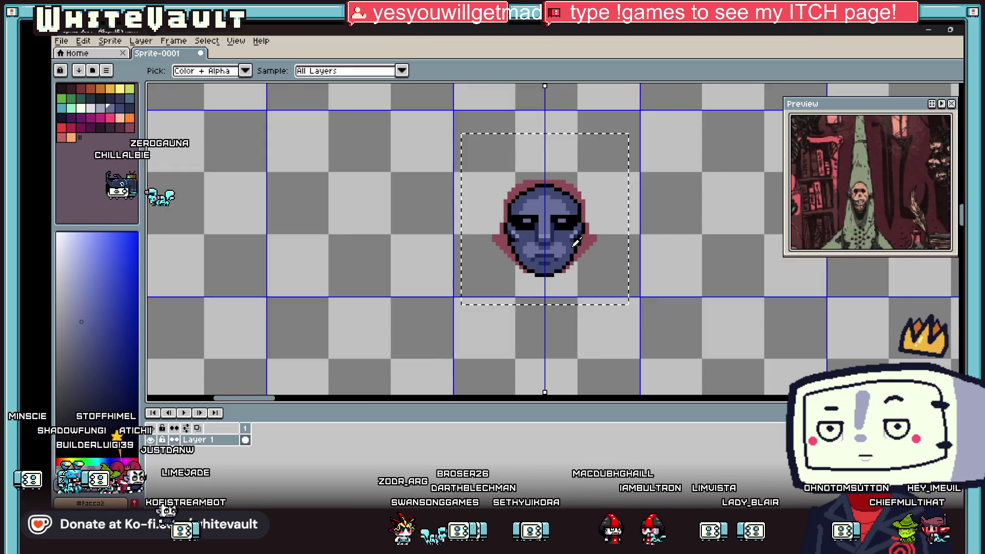
key(b)
scroll(550, 262, up, 3)
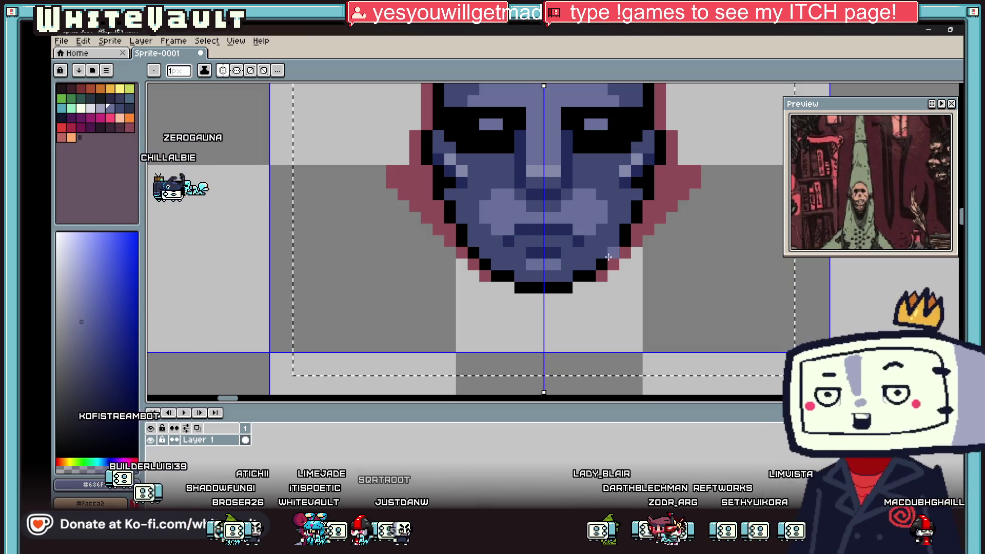
scroll(609, 257, down, 5)
scroll(630, 260, up, 2)
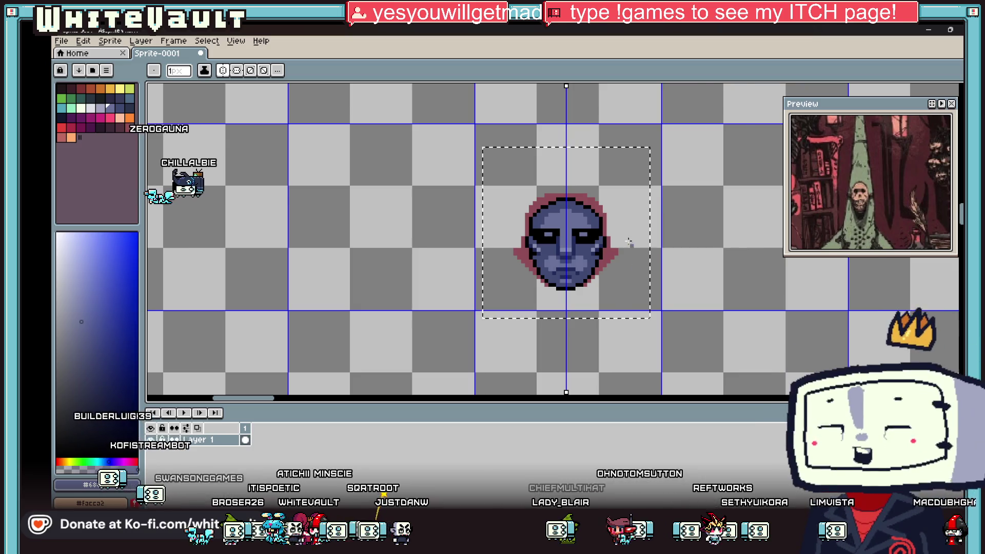
scroll(629, 241, down, 1)
Marquee-select the blue mask face, trying and then undoing a small nudge.
key(m)
scroll(638, 334, down, 3)
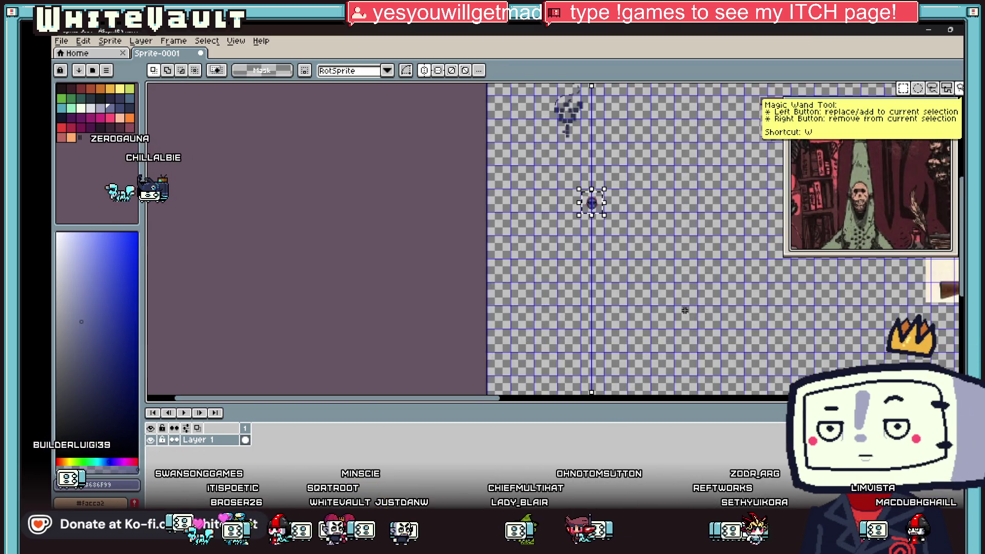
scroll(609, 255, up, 3)
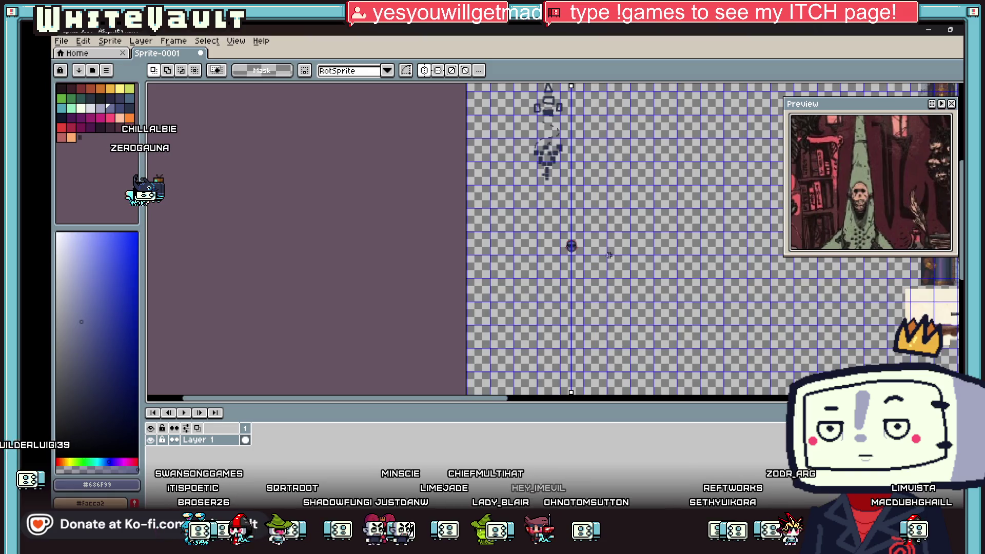
scroll(578, 267, up, 1)
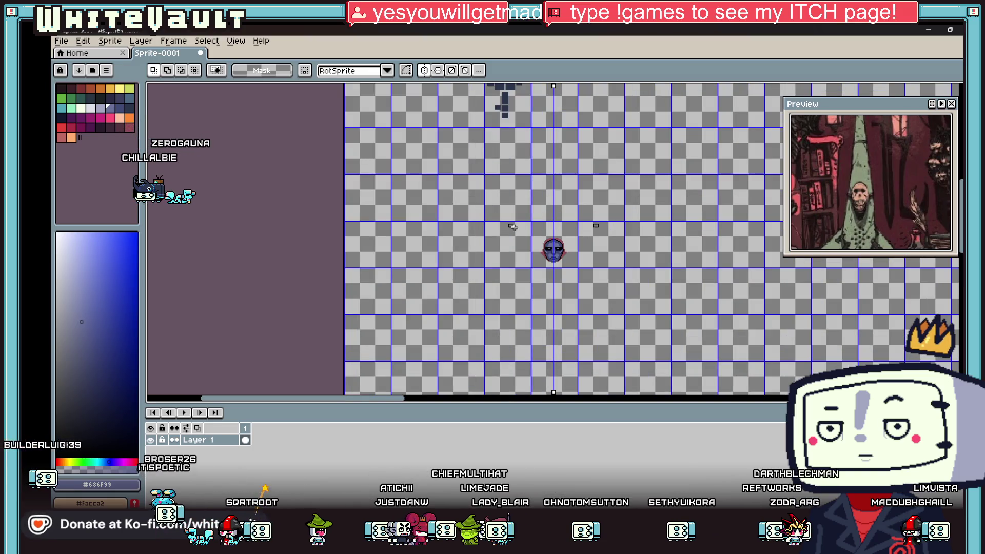
drag(497, 221, 607, 294)
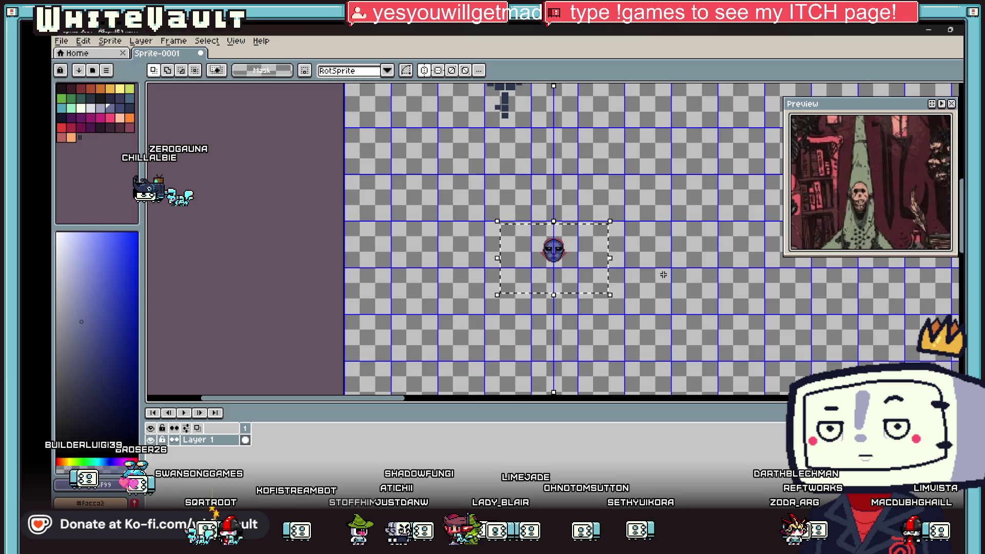
key(Up)
key(Up)
key(Right)
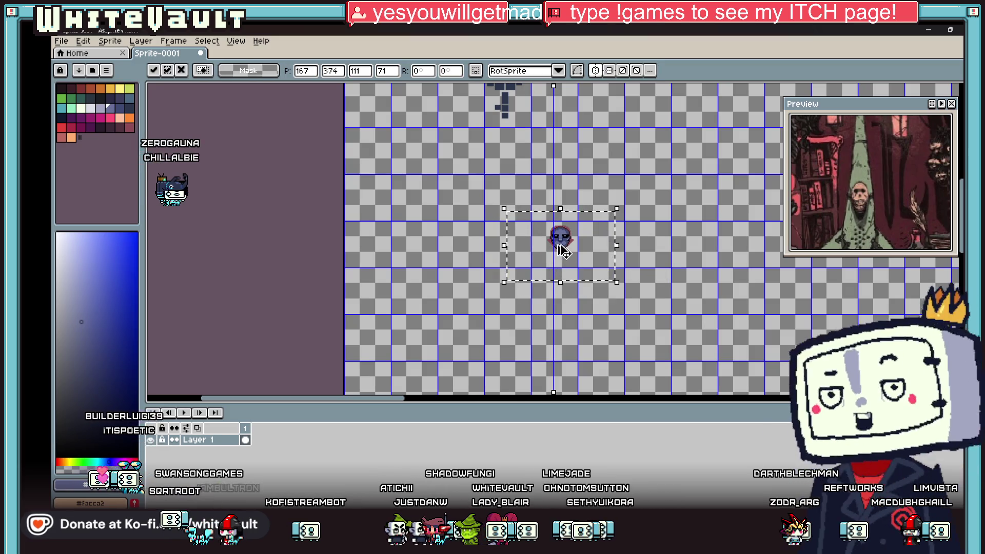
key(ctrl+z)
key(ctrl+z)
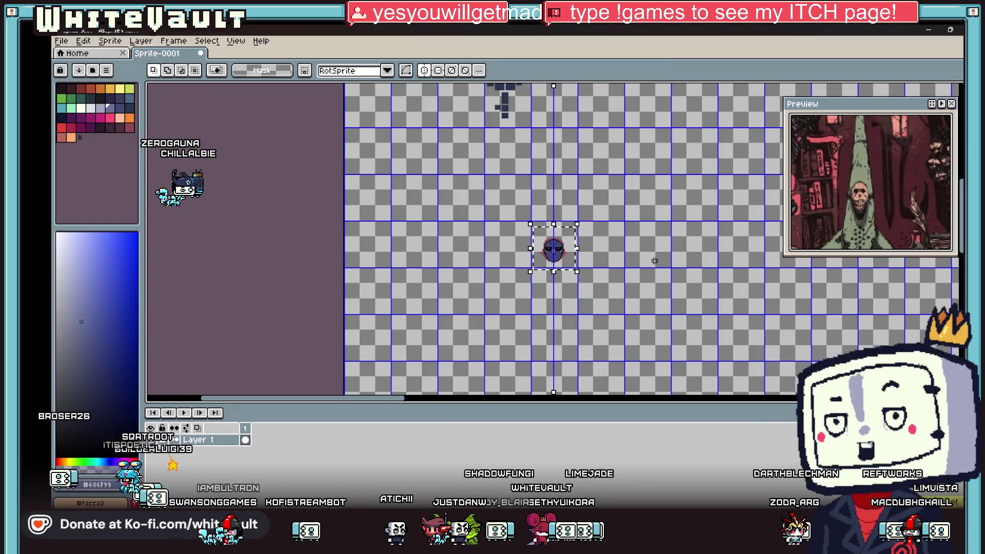
key(ctrl+z)
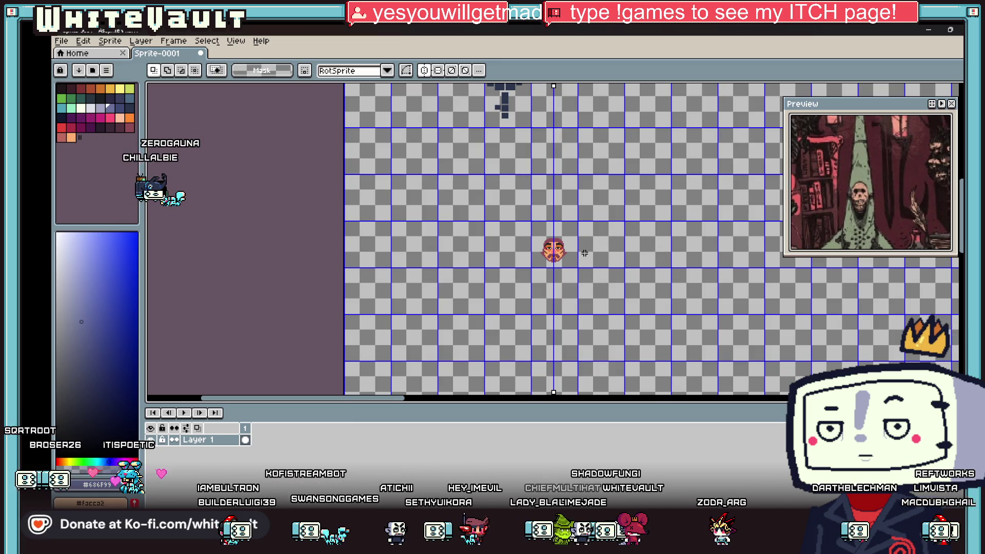
Drag the selected blue face upward off the original orange face.
scroll(584, 253, down, 3)
scroll(593, 277, up, 2)
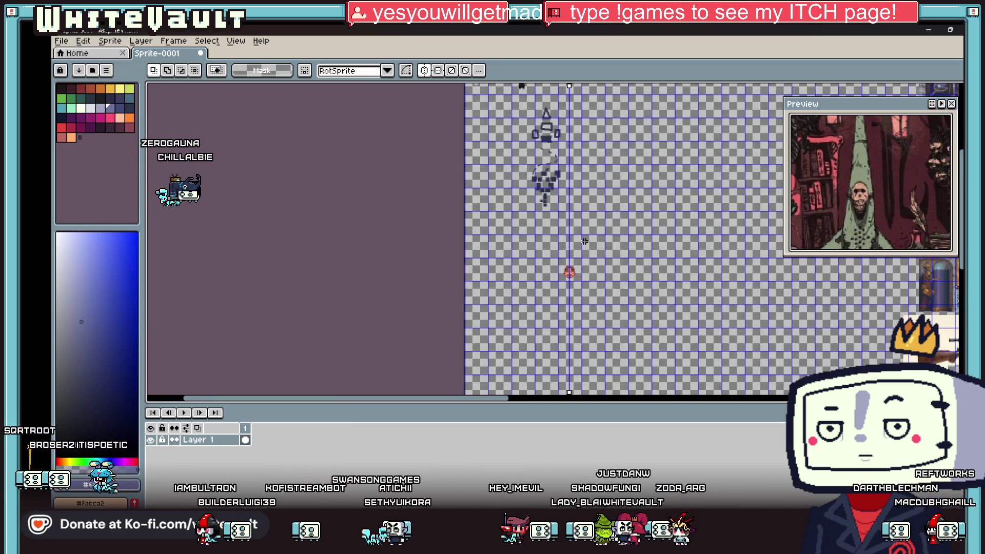
mouse_move(569, 271)
mouse_down()
mouse_move(567, 175)
mouse_move(578, 205)
mouse_up()
scroll(572, 269, up, 2)
Commit the blue face's new position and marquee-select the original orange face.
key(Return)
scroll(595, 305, down, 2)
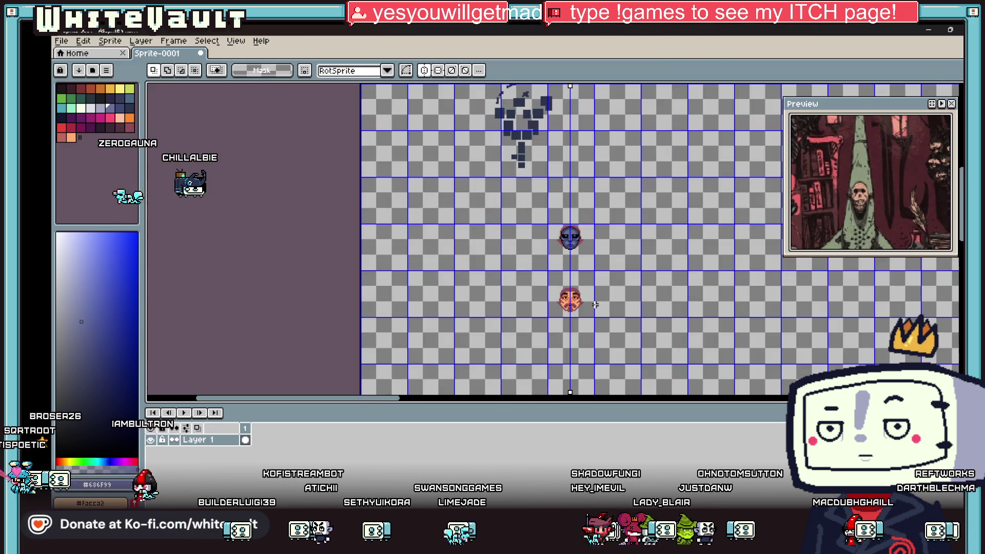
drag(538, 270, 606, 313)
scroll(605, 311, up, 2)
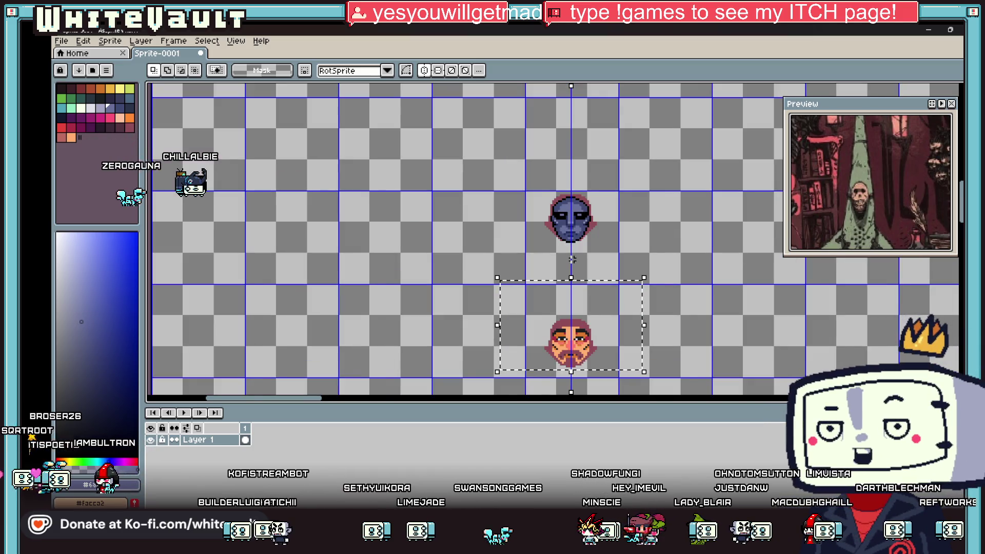
scroll(605, 303, down, 2)
scroll(590, 307, up, 1)
Drag the orange face further down and commit its new position.
mouse_move(600, 297)
mouse_down()
mouse_move(611, 418)
mouse_move(623, 359)
mouse_move(619, 251)
mouse_up()
scroll(619, 251, up, 3)
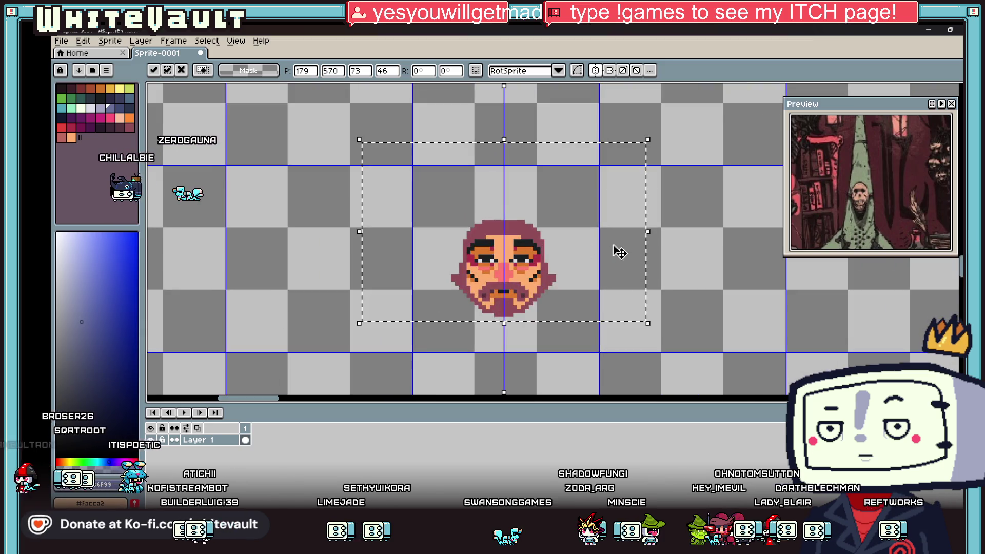
key(Return)
scroll(509, 259, up, 2)
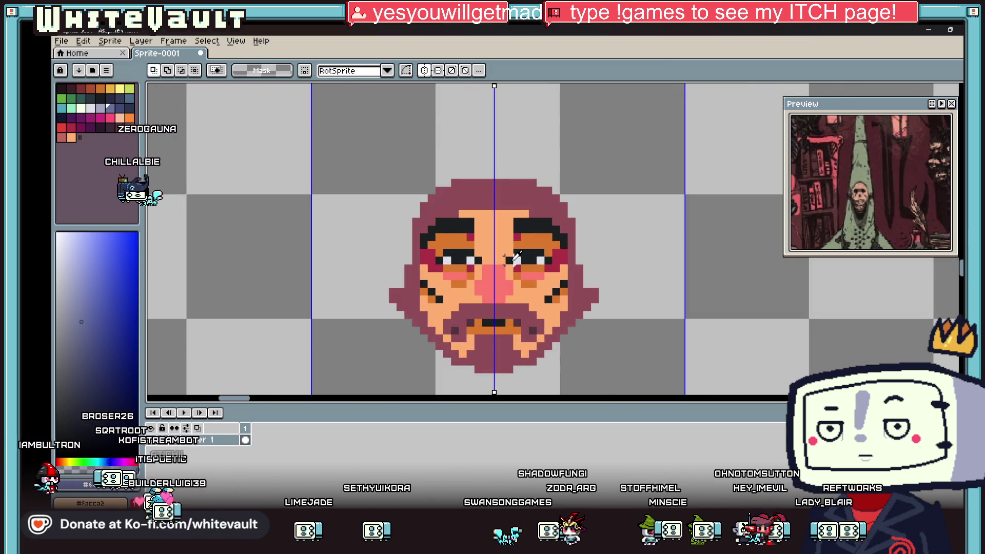
key(i)
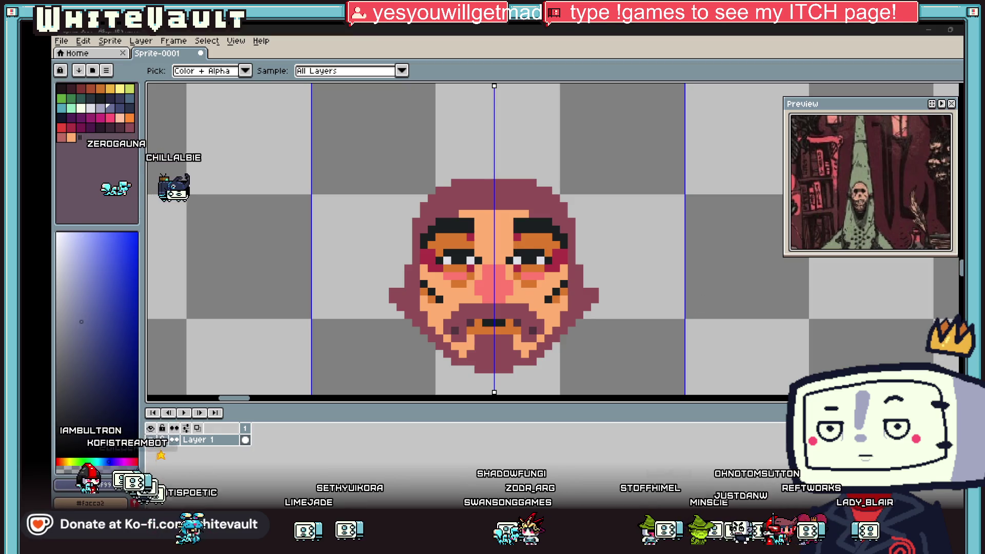